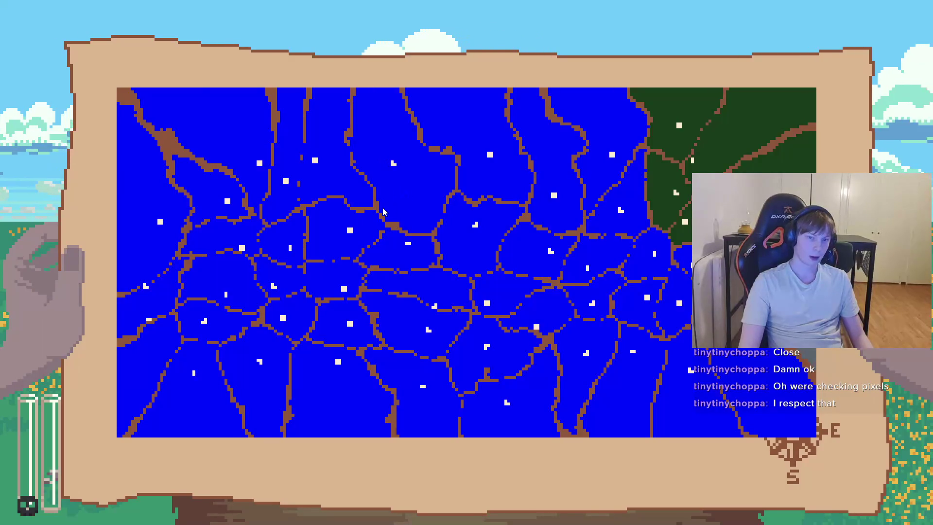
- Stop the running game and search MapManagerVoronoi.cs for 'noise'
{"action": "key", "text": "F8"}
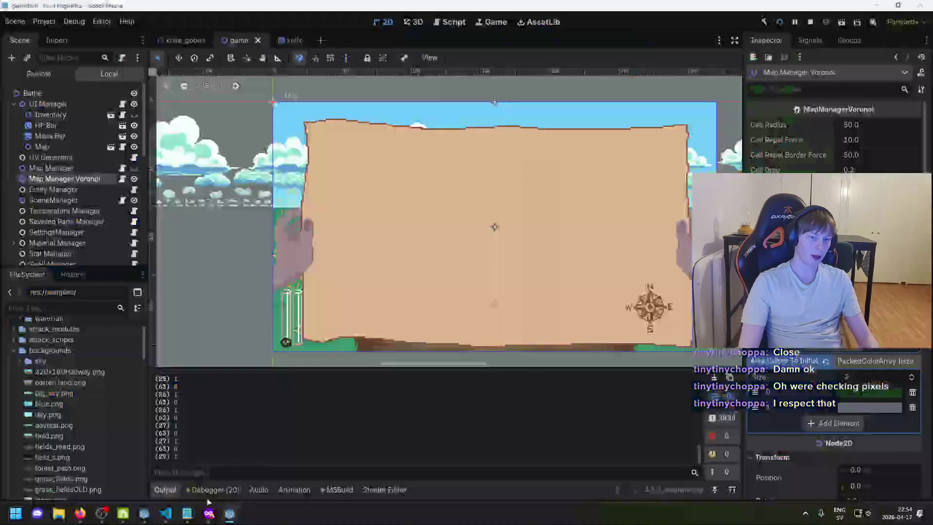
{"action": "key", "text": "alt+Tab"}
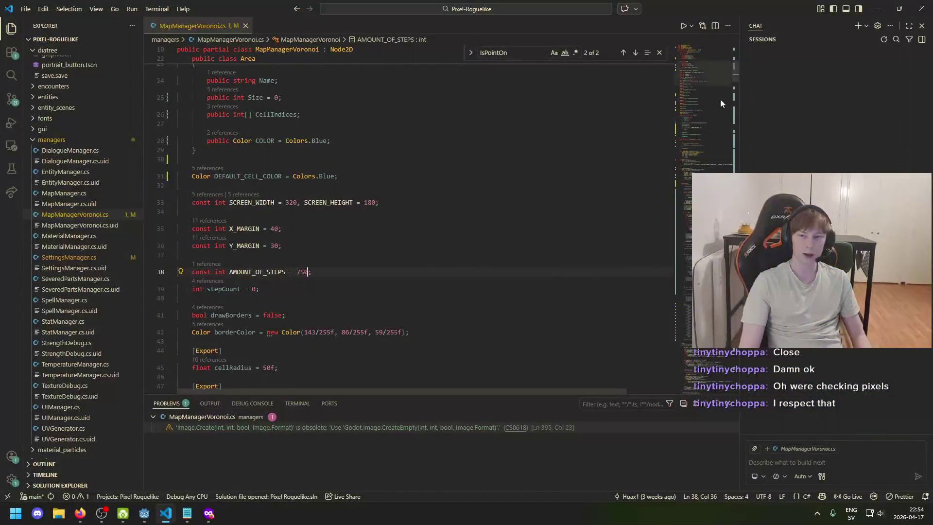
{"action": "key", "text": "ctrl+f"}
{"action": "scroll", "coordinate": [736, 117], "scroll_direction": "down", "scroll_amount": 15}
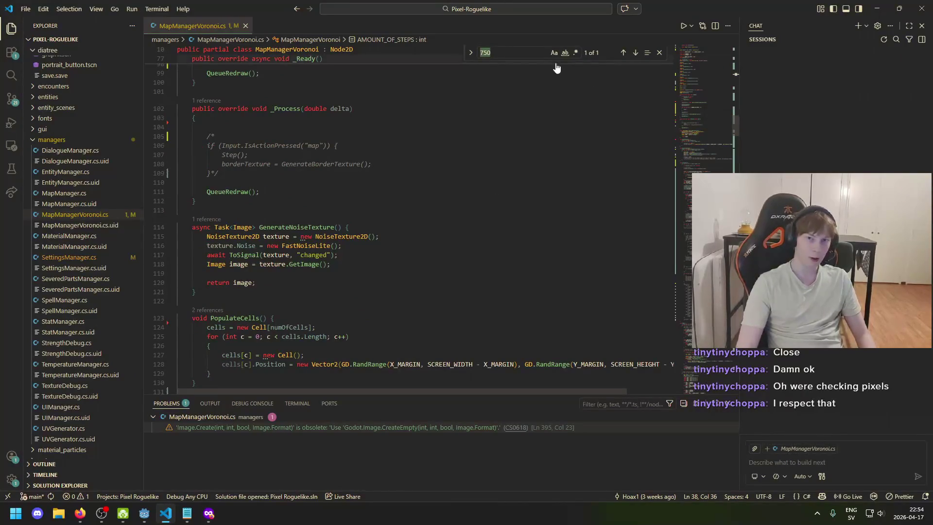
{"action": "type", "text": "v"}
{"action": "key", "text": "BackSpace"}
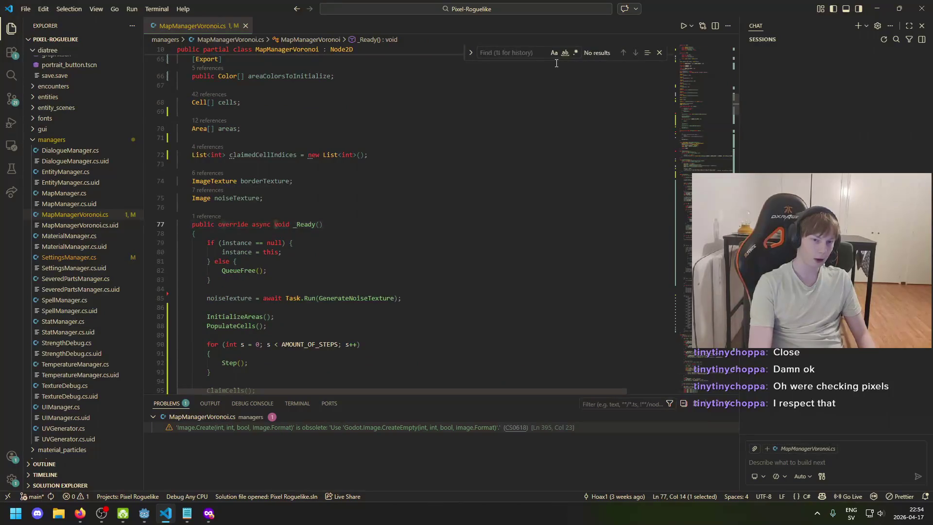
{"action": "type", "text": "noise"}
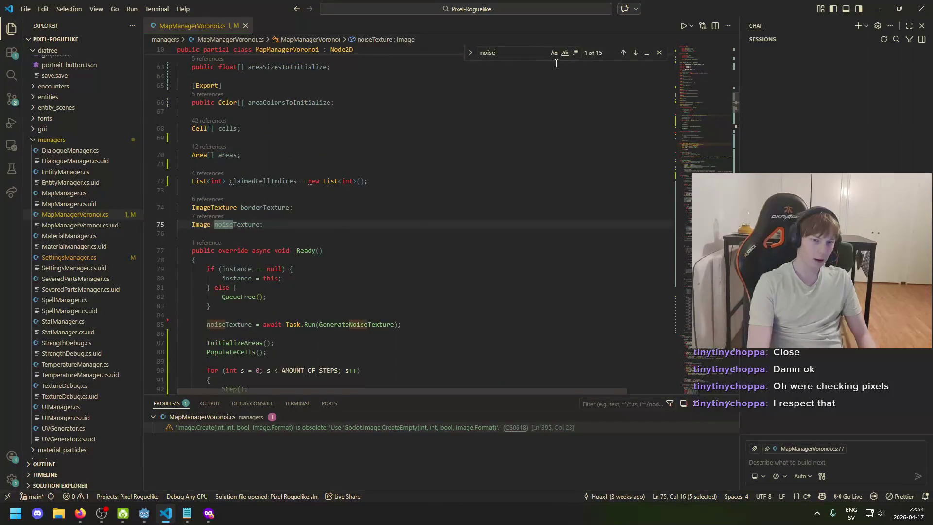
- Step through the noise matches to the NOISE constants in GetWavyOffset
{"action": "scroll", "coordinate": [494, 178], "scroll_direction": "up", "scroll_amount": 5}
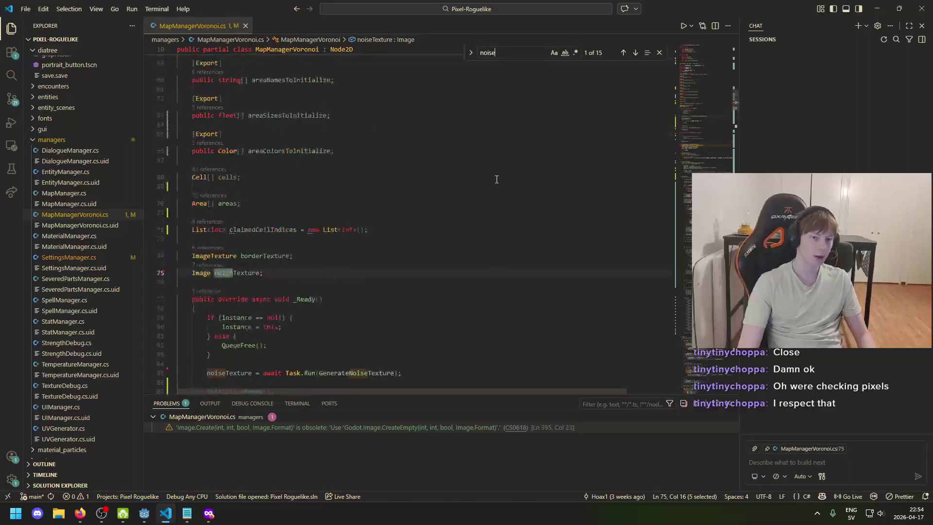
{"action": "scroll", "coordinate": [480, 195], "scroll_direction": "down", "scroll_amount": 15}
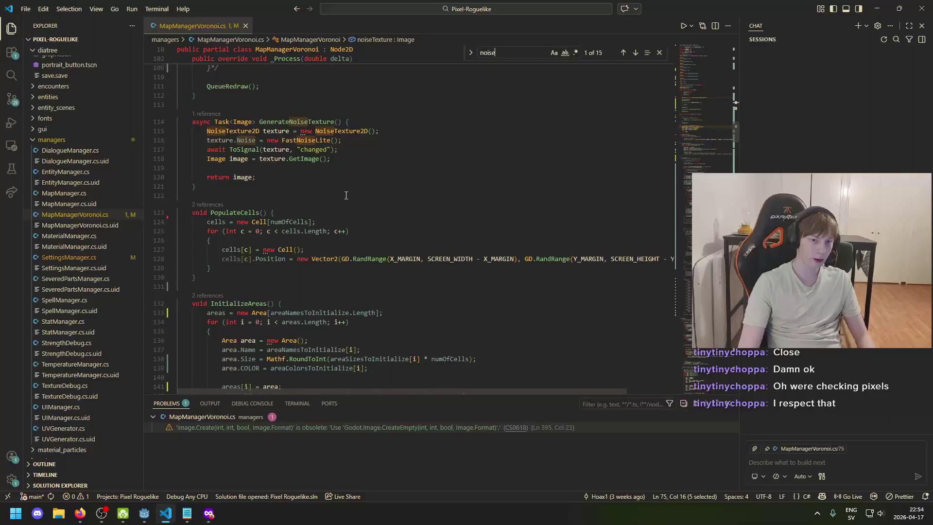
{"action": "scroll", "coordinate": [340, 198], "scroll_direction": "down", "scroll_amount": 20}
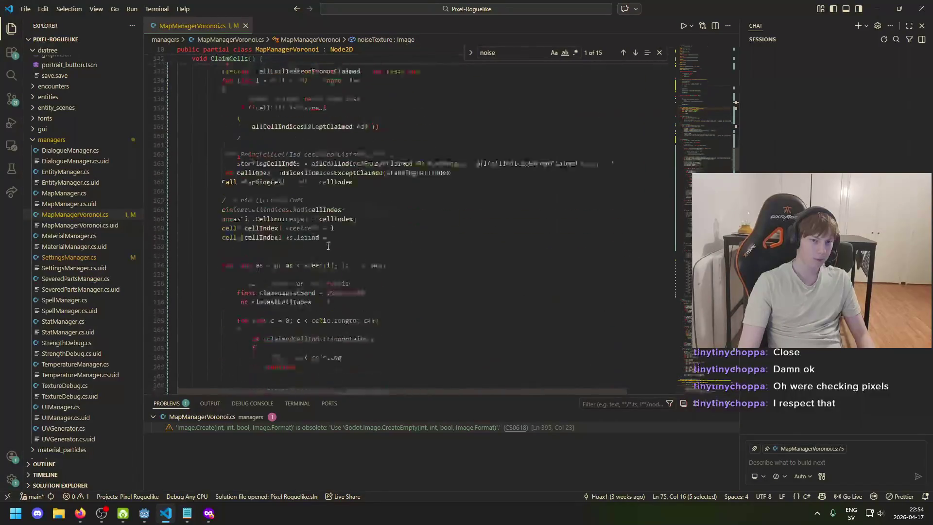
{"action": "scroll", "coordinate": [437, 248], "scroll_direction": "down", "scroll_amount": 20}
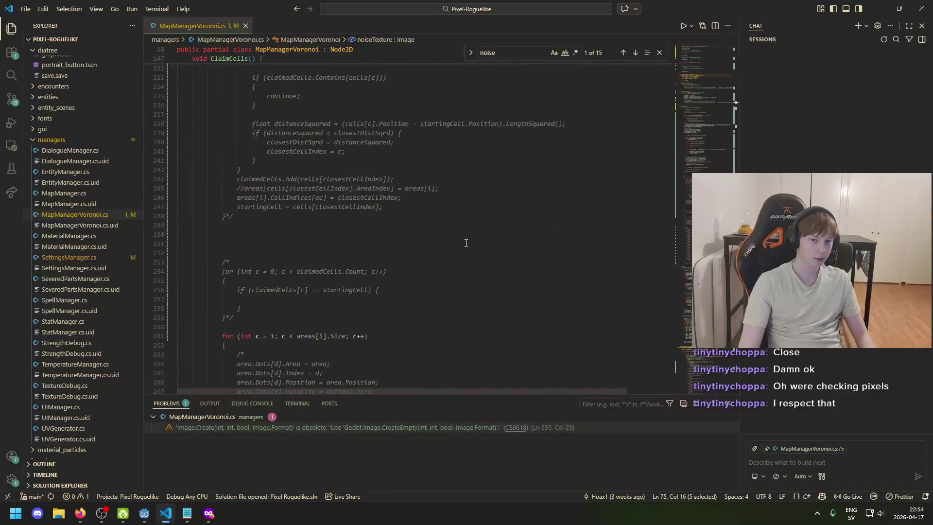
{"action": "left_click", "coordinate": [635, 53]}
{"action": "left_click", "coordinate": [636, 53]}
{"action": "left_click", "coordinate": [636, 54]}
{"action": "left_click", "coordinate": [635, 54]}
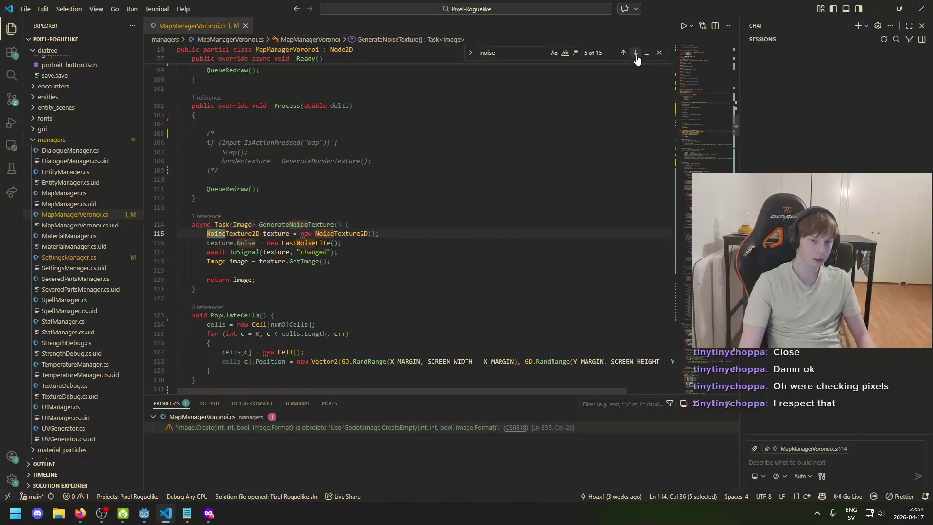
{"action": "left_click", "coordinate": [636, 53]}
{"action": "left_click", "coordinate": [635, 53]}
{"action": "left_click", "coordinate": [636, 54]}
{"action": "left_click", "coordinate": [635, 53]}
{"action": "left_click", "coordinate": [635, 54]}
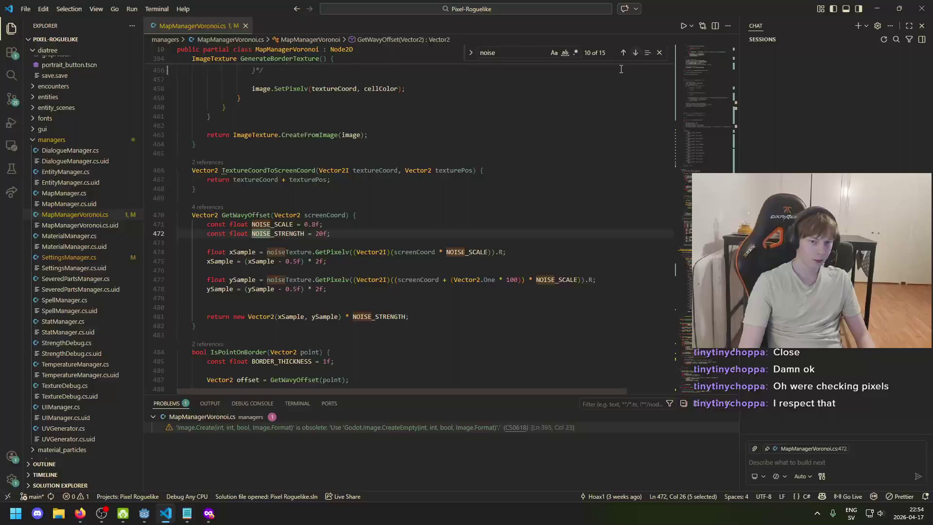
- Try commenting out both NOISE_SCALE and NOISE_STRENGTH lines, then undo it
{"action": "left_click", "coordinate": [356, 227]}
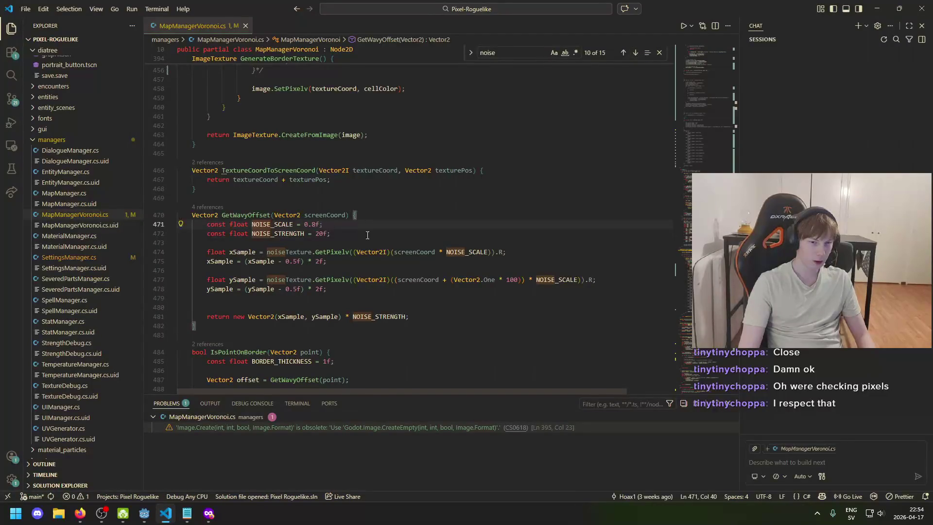
{"action": "key", "text": "Return"}
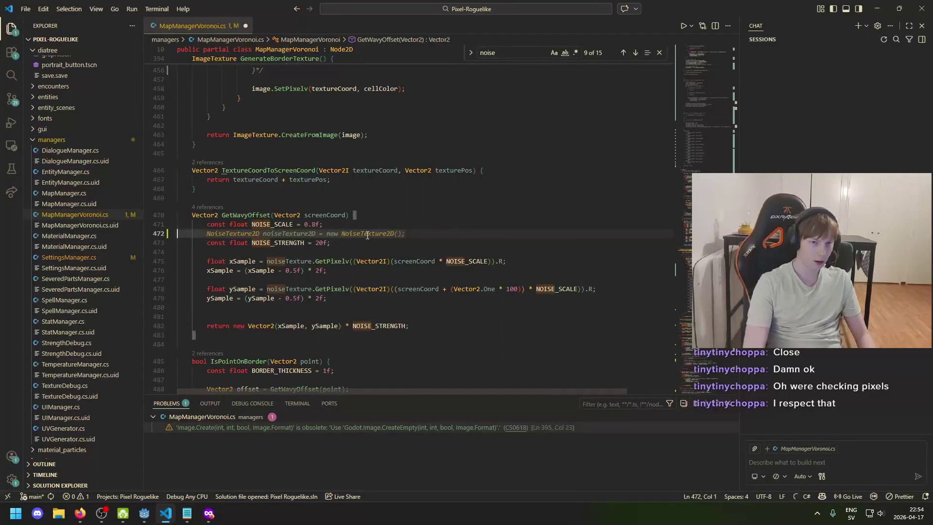
{"action": "key", "text": "BackSpace"}
{"action": "key", "text": "BackSpace"}
{"action": "key", "text": "BackSpace"}
{"action": "left_click", "coordinate": [204, 227]}
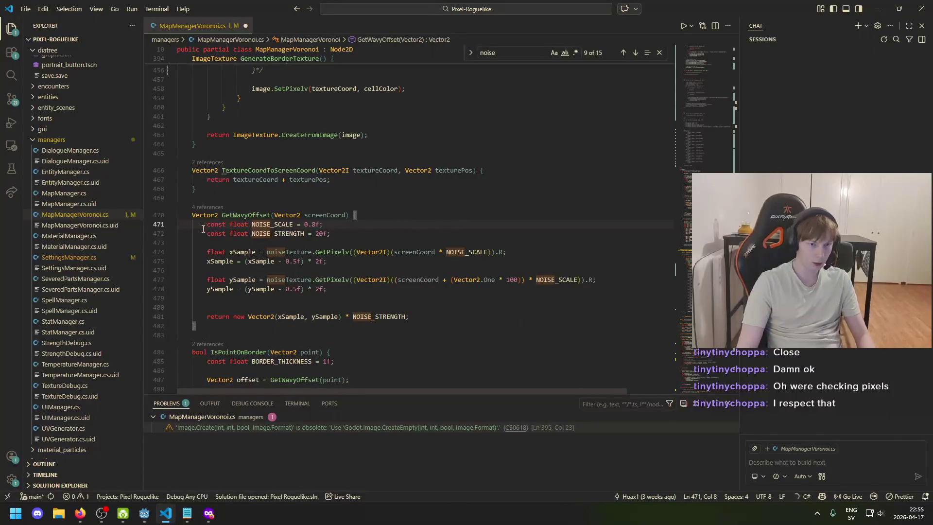
{"action": "type", "text": "//"}
{"action": "key", "text": "Down"}
{"action": "key", "text": "Home"}
{"action": "type", "text": "//"}
{"action": "key", "text": "End"}
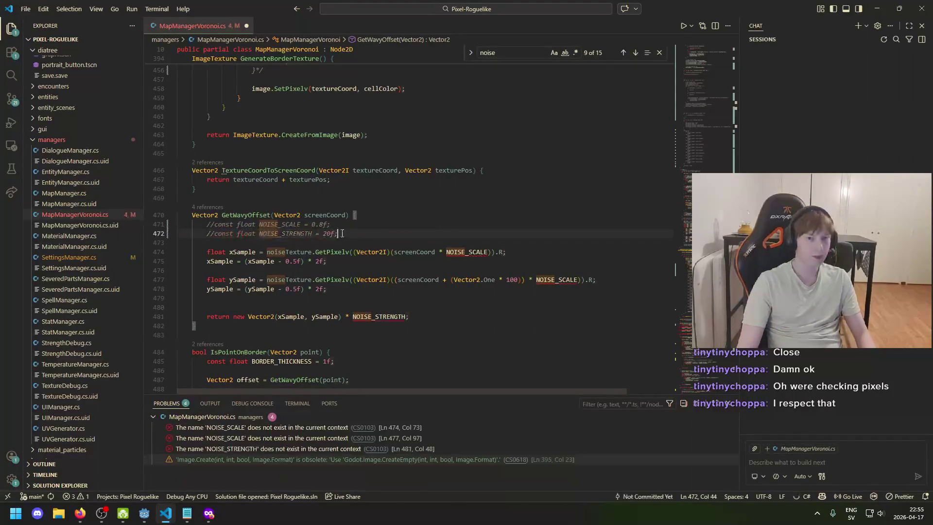
{"action": "left_click", "coordinate": [337, 228]}
{"action": "key", "text": "ctrl+z"}
{"action": "key", "text": "ctrl+z"}
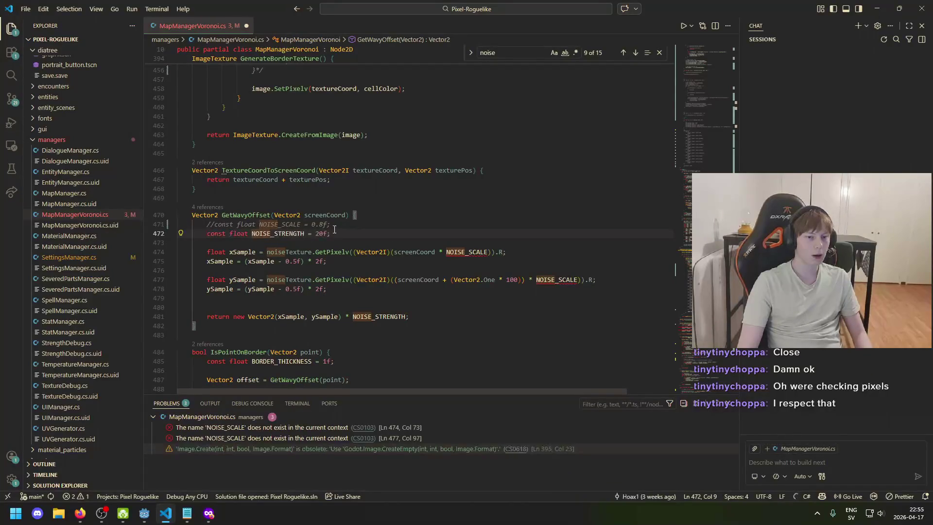
- Comment out 'const float NOISE_STRENGTH = 20f;' with //
{"action": "left_click_drag", "start_coordinate": [330, 234], "coordinate": [264, 236]}
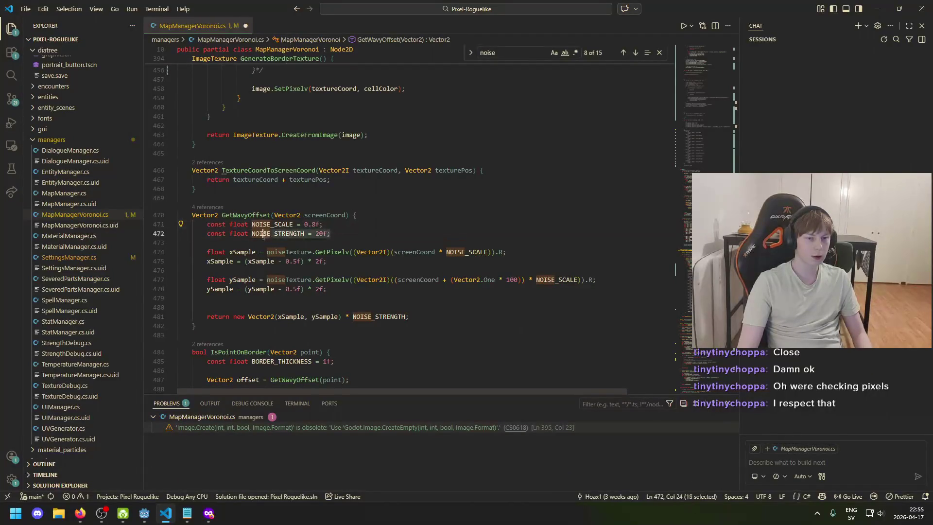
{"action": "key", "text": "Home"}
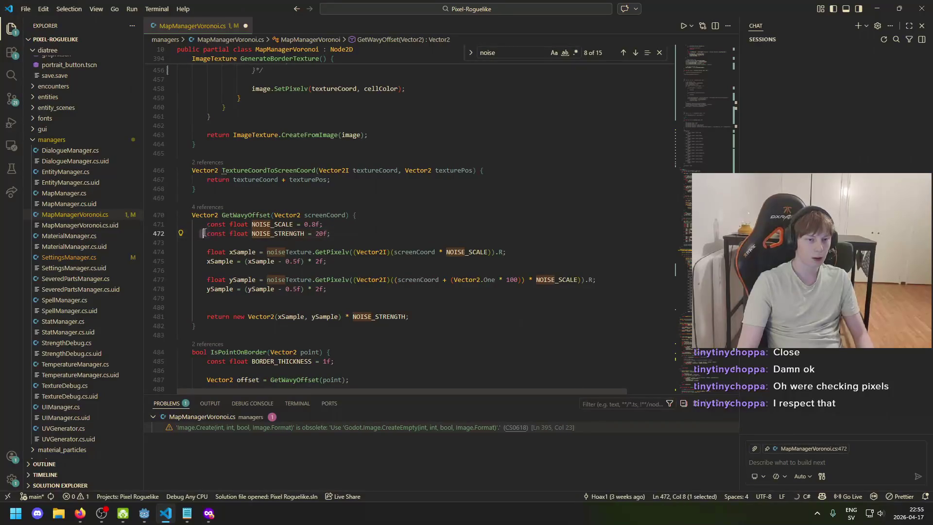
{"action": "type", "text": "//"}
{"action": "left_click_drag", "start_coordinate": [346, 234], "coordinate": [215, 236]}
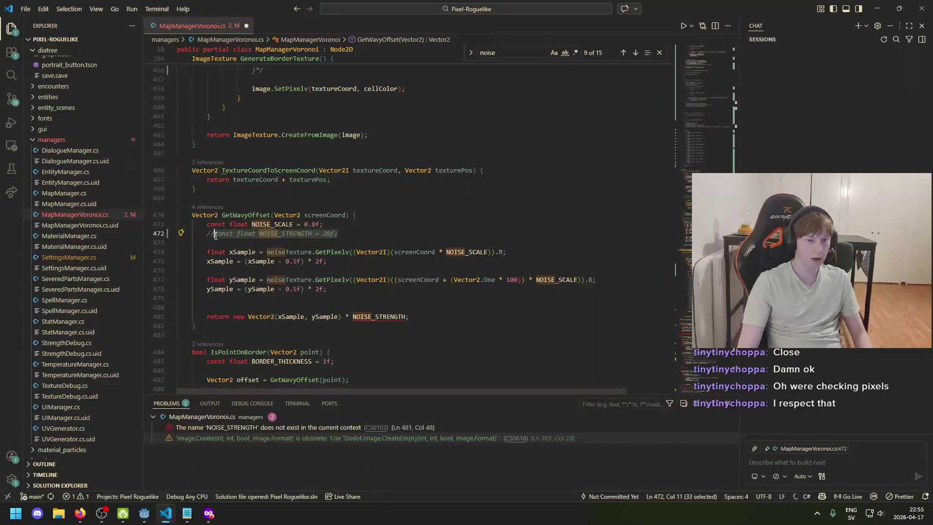
- Add an active 'const float NOISE_STRENGTH = 0f;' line below the commented one
{"action": "key", "text": "ctrl+c"}
{"action": "key", "text": "End"}
{"action": "key", "text": "Return"}
{"action": "key", "text": "ctrl+v"}
{"action": "key", "text": "Left"}
{"action": "key", "text": "Left"}
{"action": "key", "text": "BackSpace"}
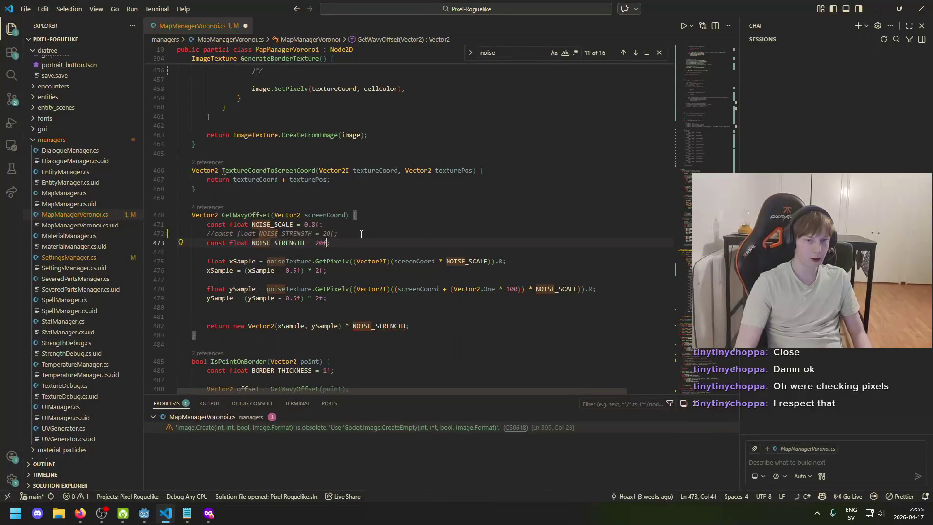
{"action": "key", "text": "BackSpace"}
{"action": "type", "text": "0"}
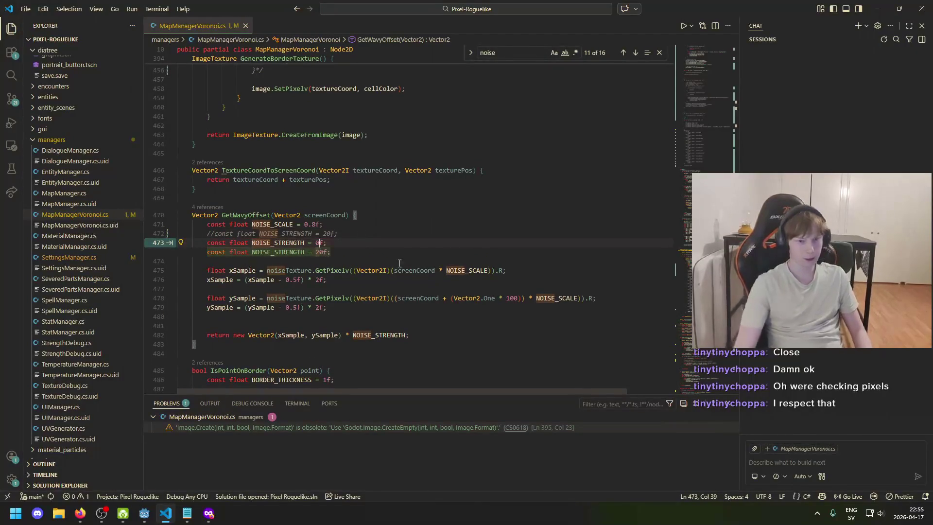
{"action": "left_click", "coordinate": [381, 230]}
- Build and run the game with NOISE_STRENGTH 0, view the dotted parchment map, then stop it
{"action": "left_click", "coordinate": [147, 522]}
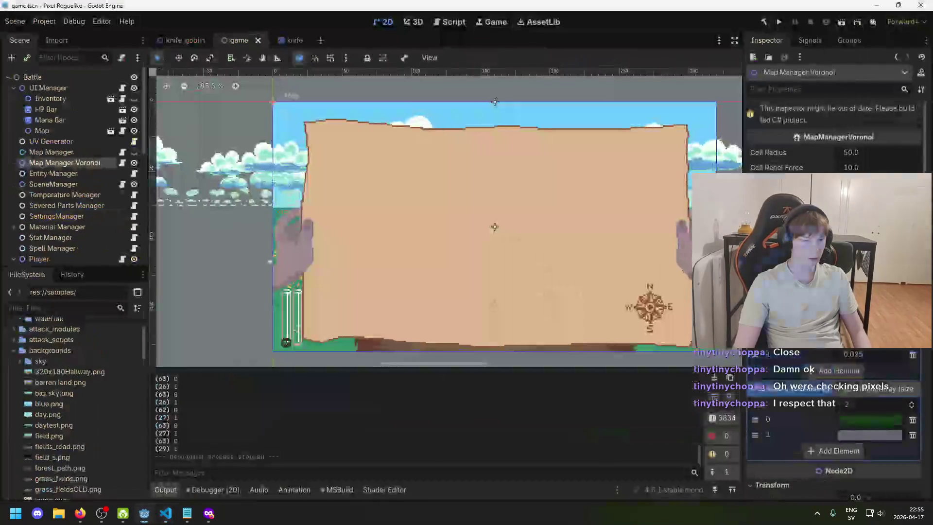
{"action": "key", "text": "F5"}
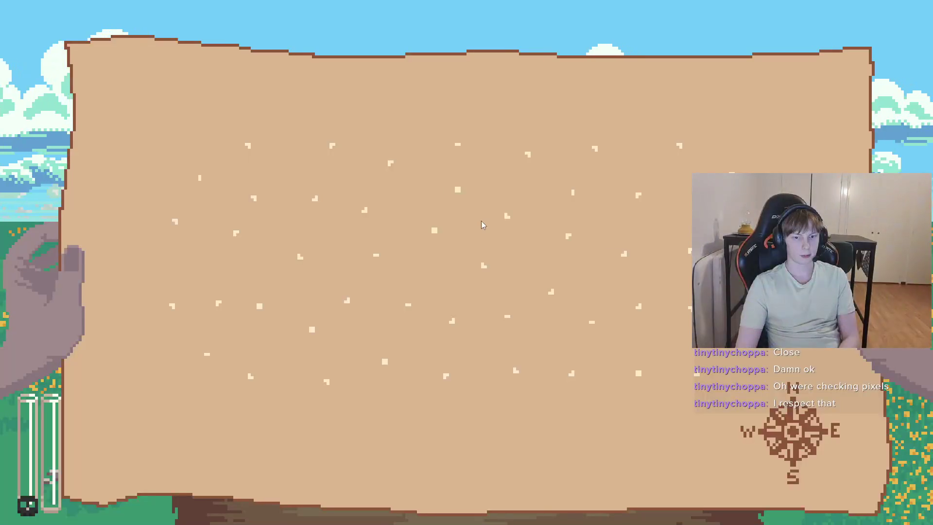
{"action": "key", "text": "F8"}
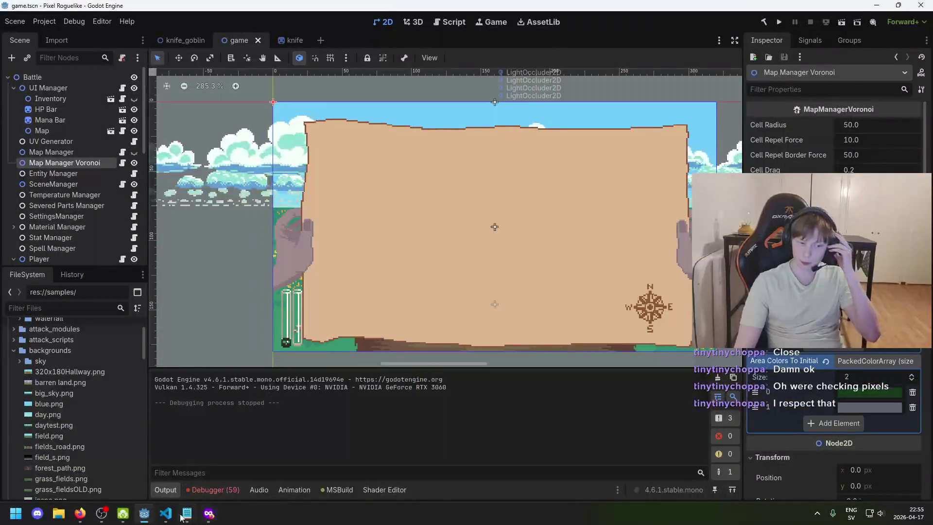
- Comment out the 'const float NOISE_SCALE = 0.8f;' line and select its declaration
{"action": "mouse_move", "coordinate": [165, 513]}
{"action": "left_click", "coordinate": [217, 464]}
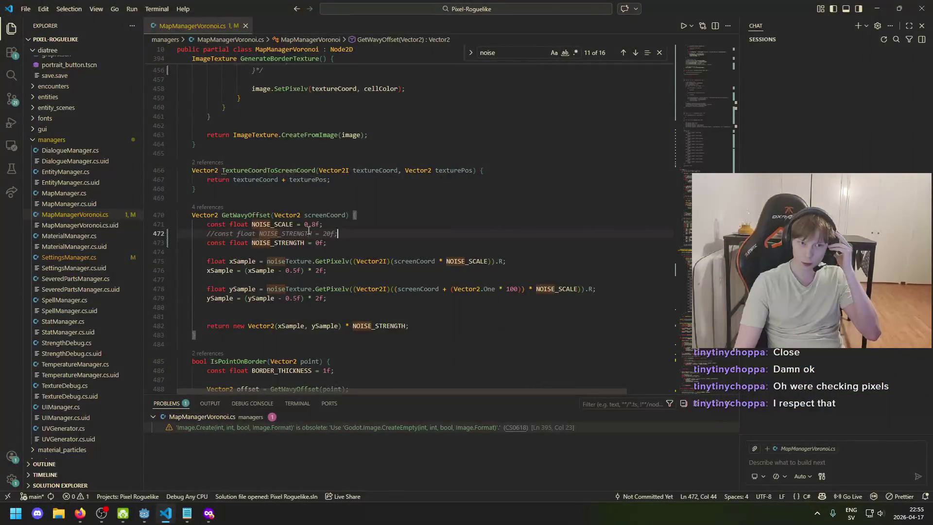
{"action": "key", "text": "Up"}
{"action": "key", "text": "Home"}
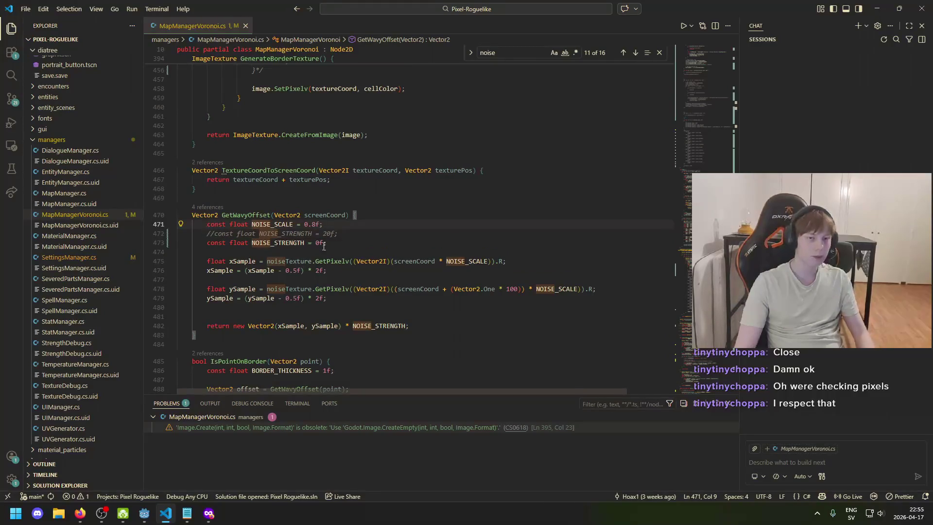
{"action": "key", "text": "ctrl+slash"}
{"action": "left_click_drag", "start_coordinate": [330, 223], "coordinate": [218, 224]}
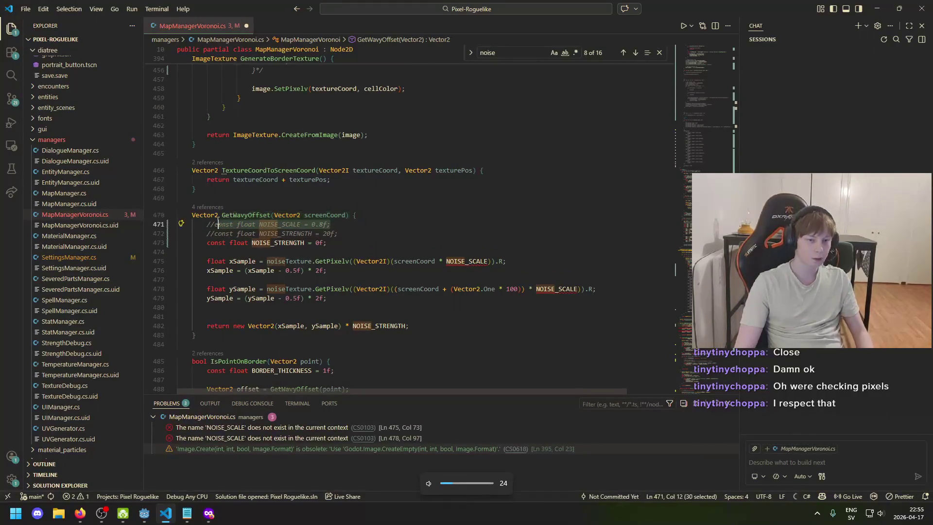
{"action": "left_click", "coordinate": [231, 224]}
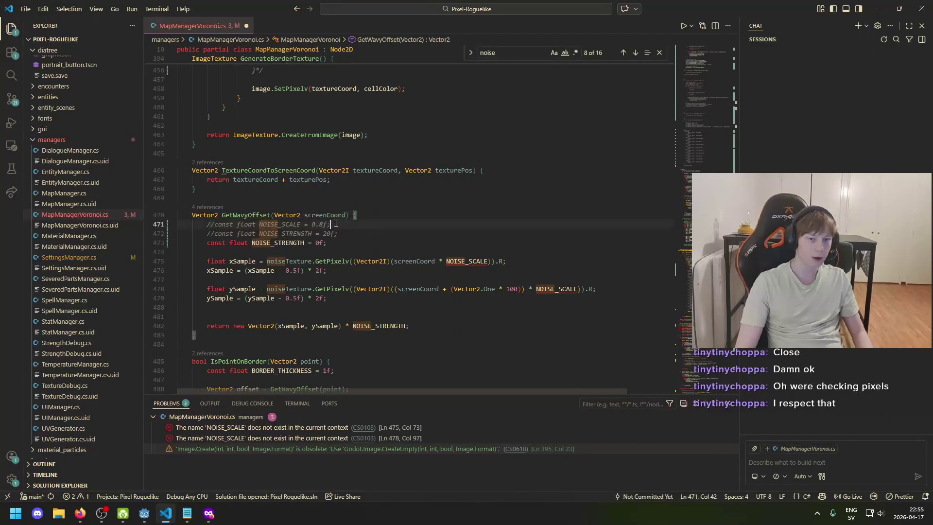
{"action": "left_click_drag", "start_coordinate": [330, 224], "coordinate": [236, 224]}
- Paste an uncommented copy of the NOISE_SCALE line below and strip 'const' from it
{"action": "key", "text": "ctrl+c"}
{"action": "key", "text": "End"}
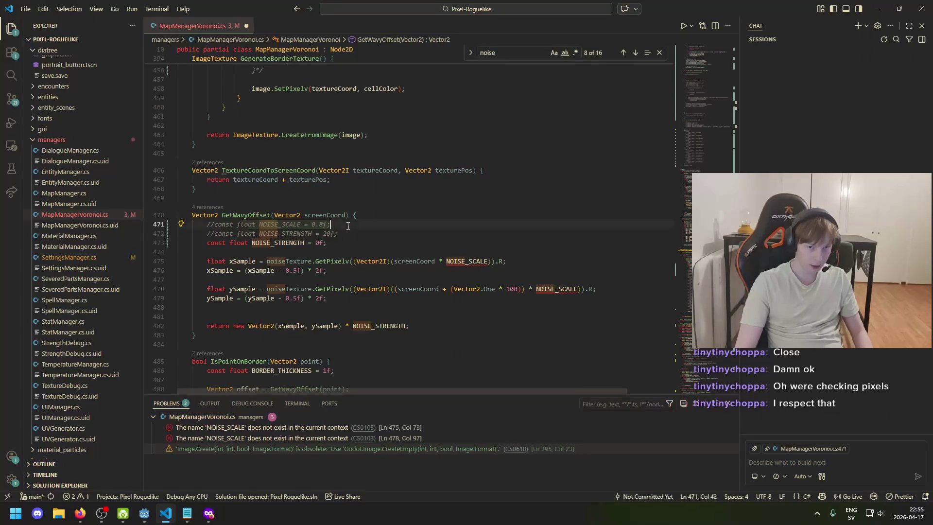
{"action": "key", "text": "Return"}
{"action": "key", "text": "ctrl+v"}
{"action": "key", "text": "Left"}
{"action": "key", "text": "Left"}
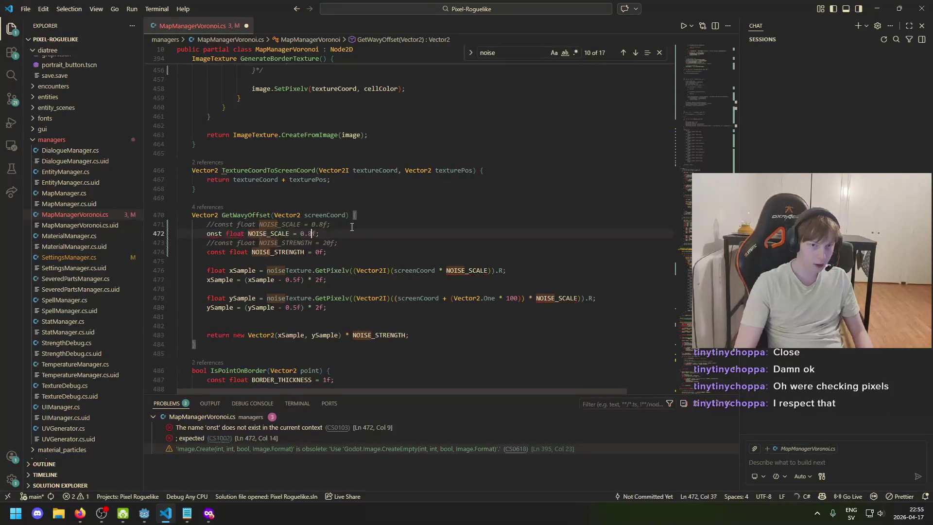
{"action": "key", "text": "ctrl+Left"}
{"action": "key", "text": "ctrl+Left"}
{"action": "key", "text": "ctrl+Left"}
{"action": "key", "text": "ctrl+BackSpace"}
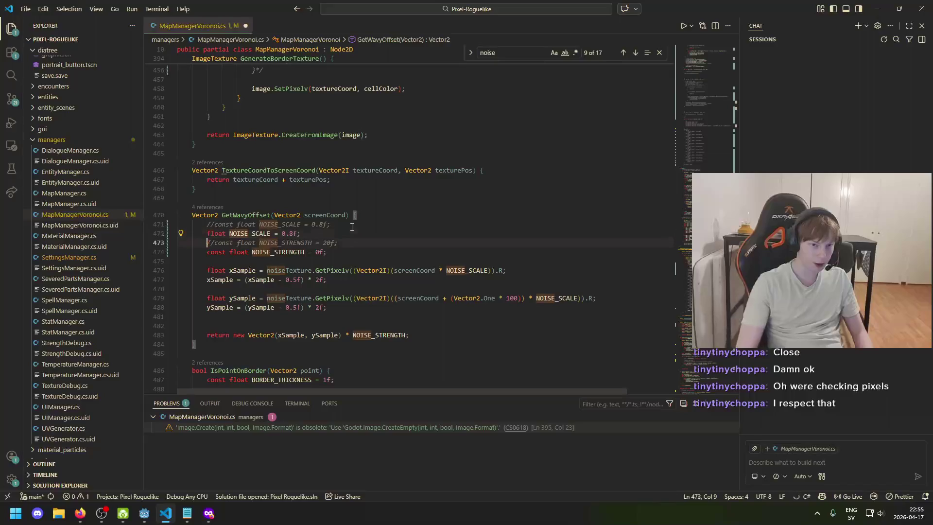
{"action": "key", "text": "Down"}
{"action": "key", "text": "Right"}
{"action": "key", "text": "Right"}
- Change the new NOISE_SCALE value to 0.0f and save the script
{"action": "key", "text": "Up"}
{"action": "key", "text": "ctrl+Right"}
{"action": "key", "text": "ctrl+Right"}
{"action": "key", "text": "ctrl+Right"}
{"action": "key", "text": "Left"}
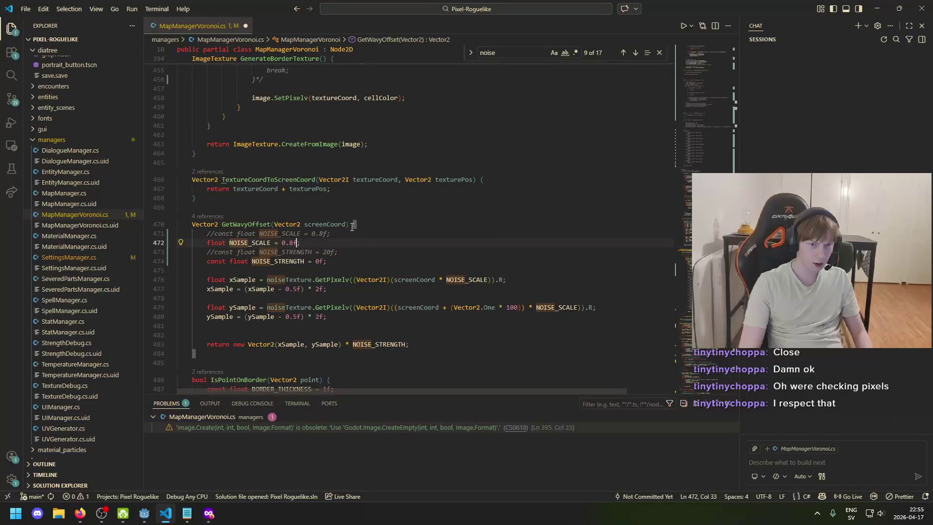
{"action": "key", "text": "BackSpace"}
{"action": "type", "text": "0"}
{"action": "key", "text": "ctrl+s"}
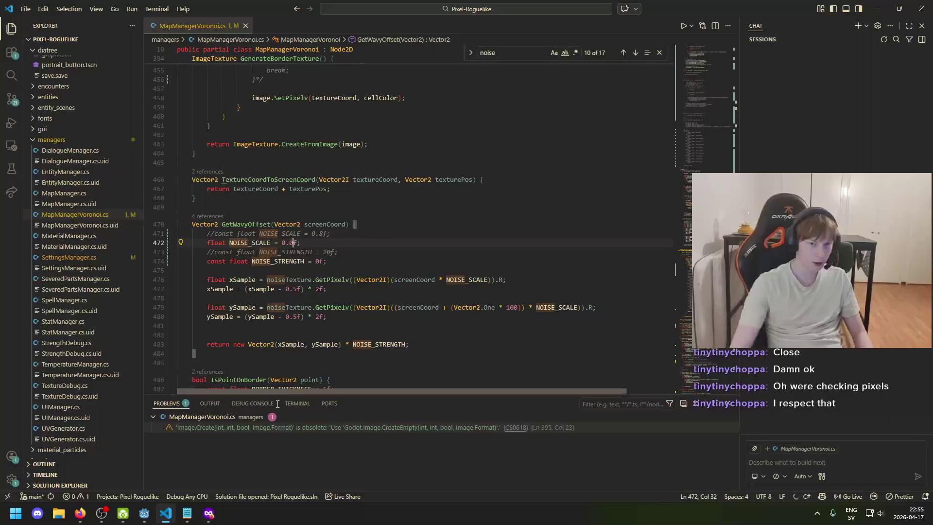
{"action": "left_click", "coordinate": [144, 513]}
- Run the project to view blue cells with straight brown borders, then close it and return to the script
{"action": "left_click", "coordinate": [778, 23]}
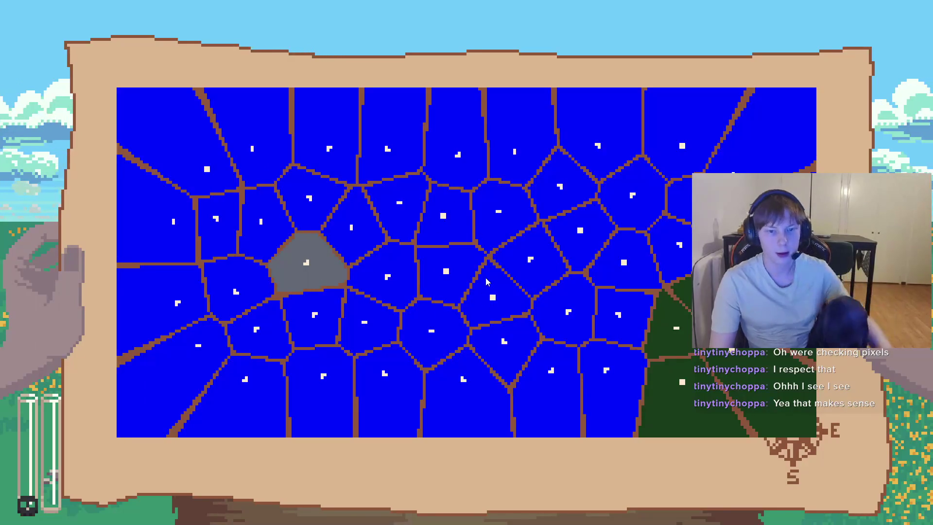
{"action": "key", "text": "F8"}
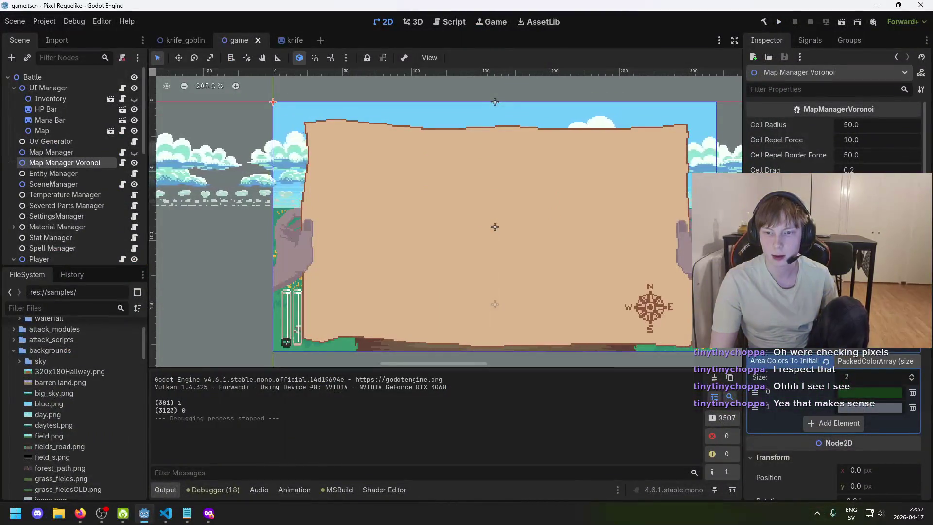
{"action": "key", "text": "alt+Tab"}
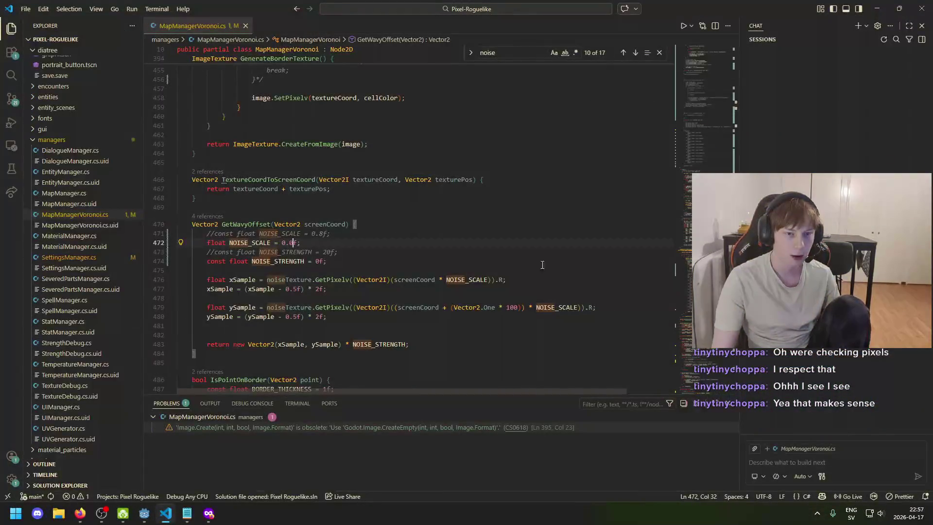
- Uncomment the same-area AreaIndex skip on line 510 of IsPointOnBorder, then run the game
{"action": "scroll", "coordinate": [737, 371], "scroll_direction": "down", "scroll_amount": 3}
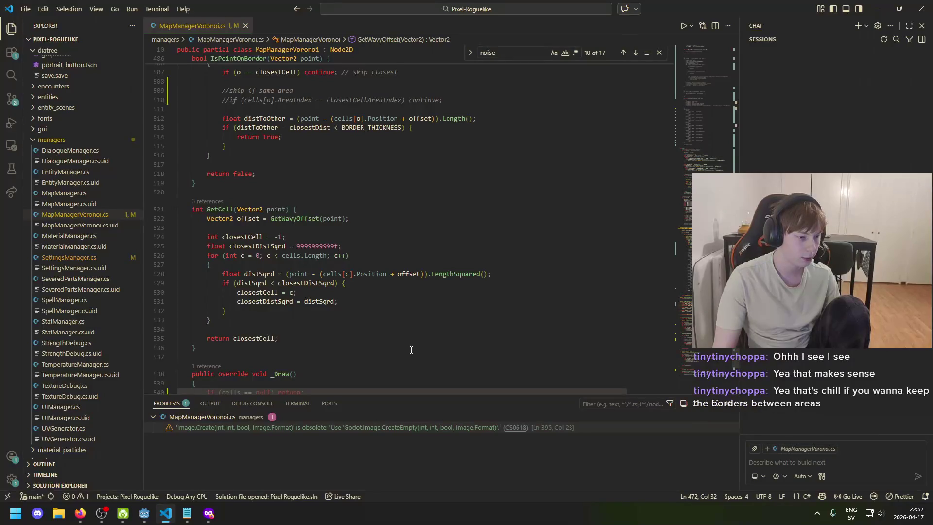
{"action": "scroll", "coordinate": [405, 351], "scroll_direction": "up", "scroll_amount": 2}
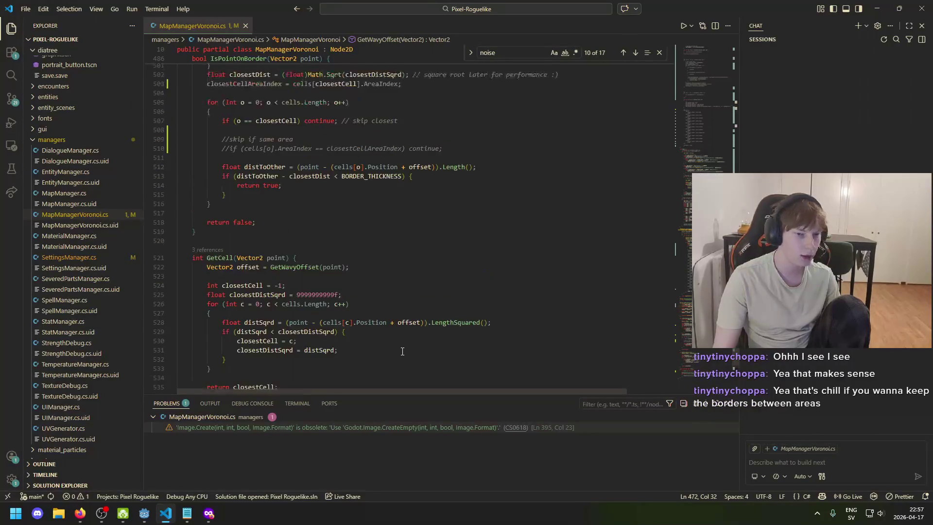
{"action": "scroll", "coordinate": [369, 340], "scroll_direction": "up", "scroll_amount": 10}
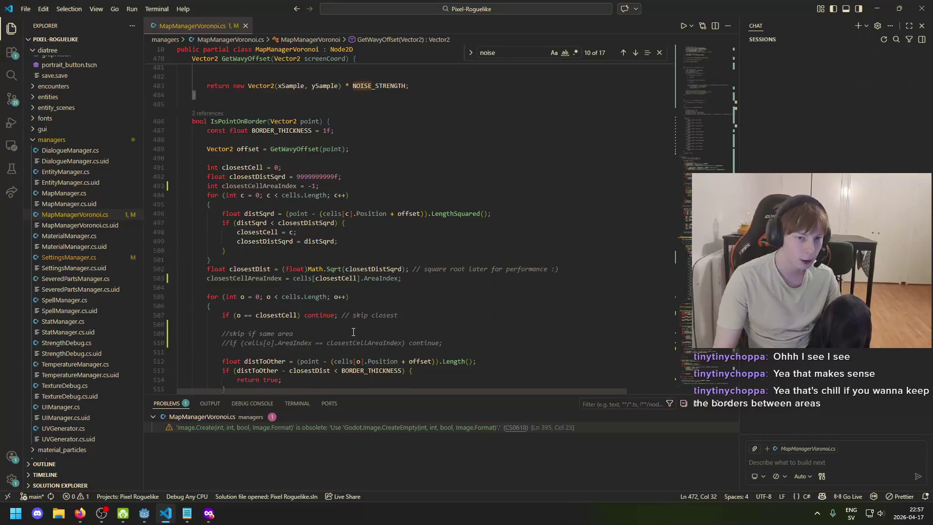
{"action": "scroll", "coordinate": [352, 331], "scroll_direction": "up", "scroll_amount": 4}
{"action": "scroll", "coordinate": [280, 318], "scroll_direction": "down", "scroll_amount": 12}
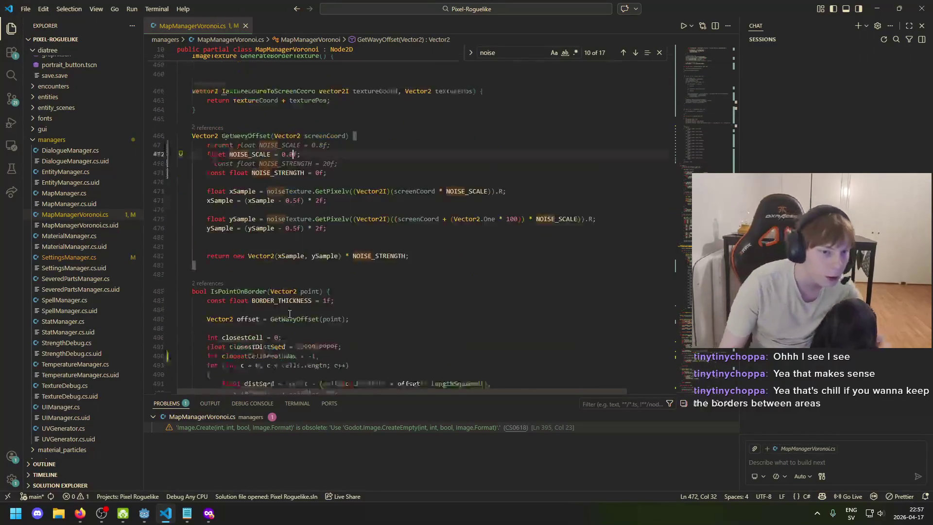
{"action": "scroll", "coordinate": [281, 318], "scroll_direction": "down", "scroll_amount": 10}
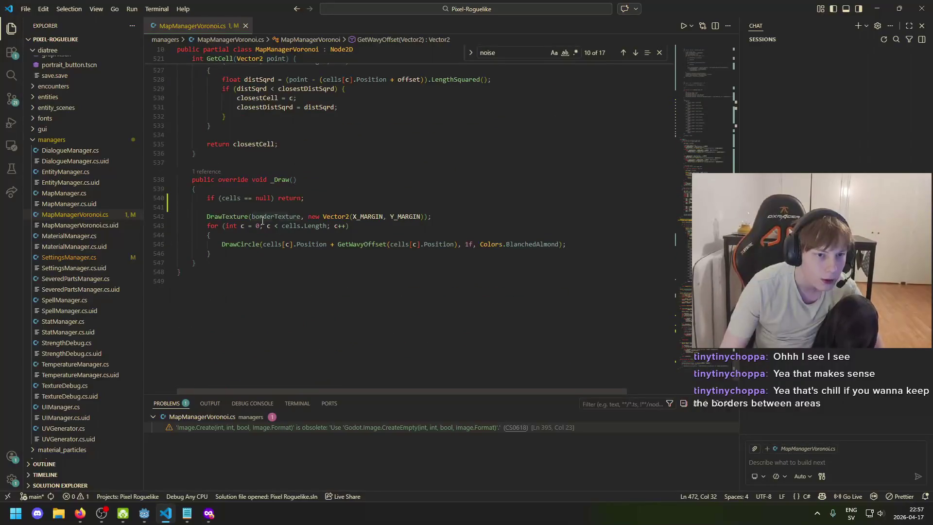
{"action": "scroll", "coordinate": [314, 273], "scroll_direction": "up", "scroll_amount": 5}
{"action": "scroll", "coordinate": [352, 304], "scroll_direction": "up", "scroll_amount": 4}
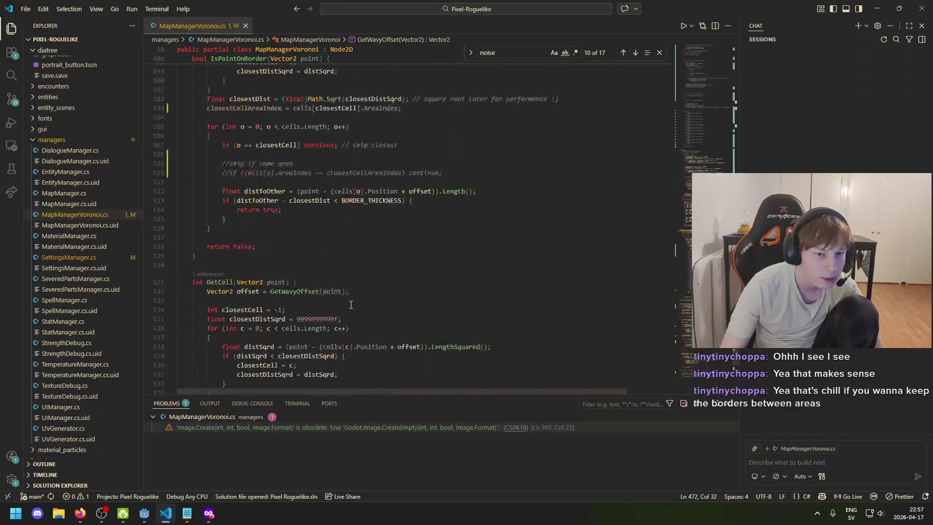
{"action": "scroll", "coordinate": [309, 314], "scroll_direction": "up", "scroll_amount": 4}
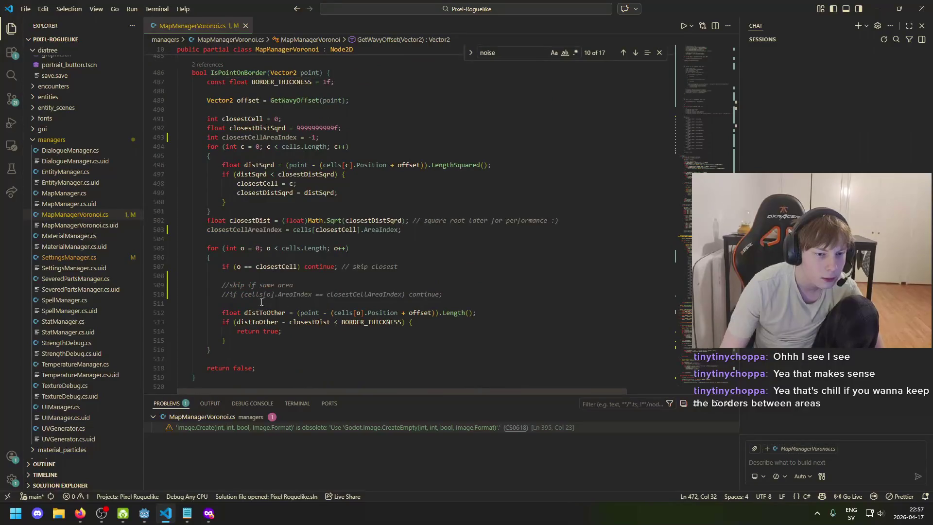
{"action": "left_click", "coordinate": [228, 295]}
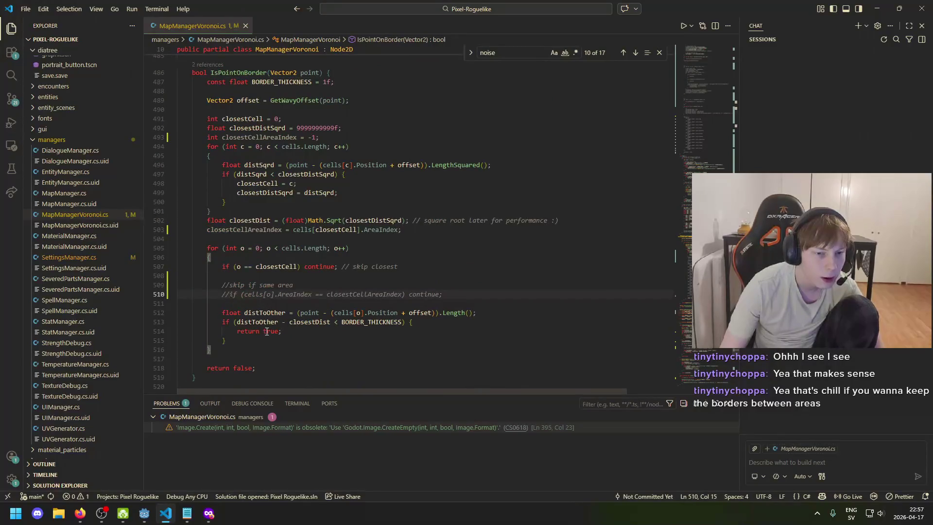
{"action": "key", "text": "ctrl+slash"}
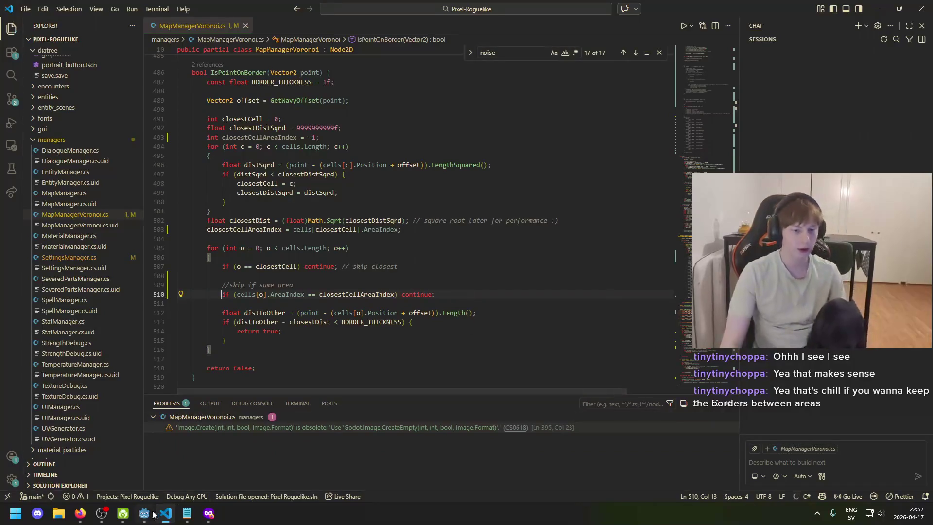
{"action": "left_click", "coordinate": [145, 513]}
{"action": "left_click", "coordinate": [779, 22]}
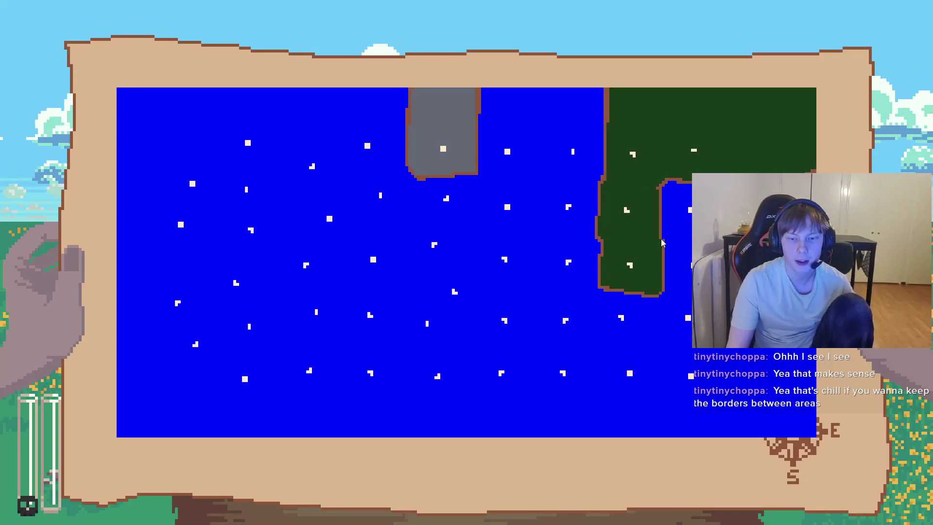
- Rerun the game twice to see new maps of merged grey, green and brown areas, then return to the script
{"action": "key", "text": "F8"}
{"action": "left_click", "coordinate": [779, 21]}
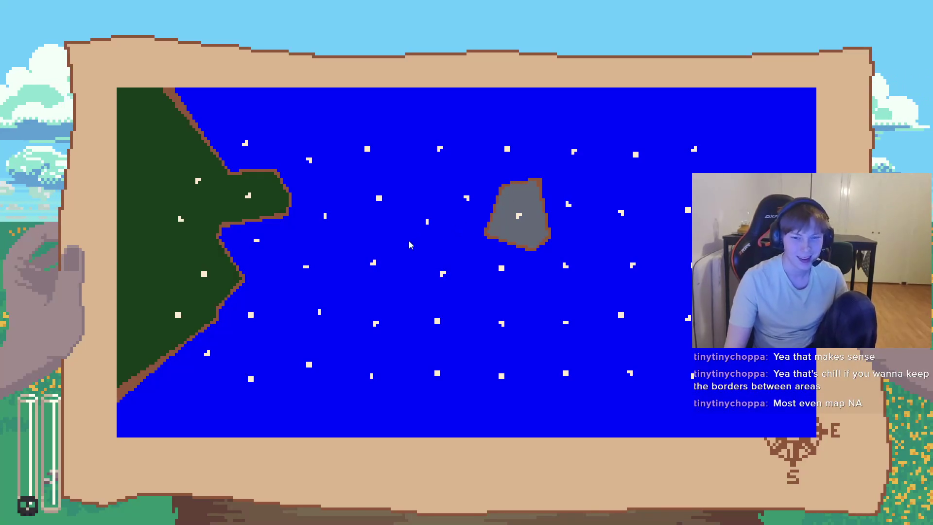
{"action": "key", "text": "alt+F4"}
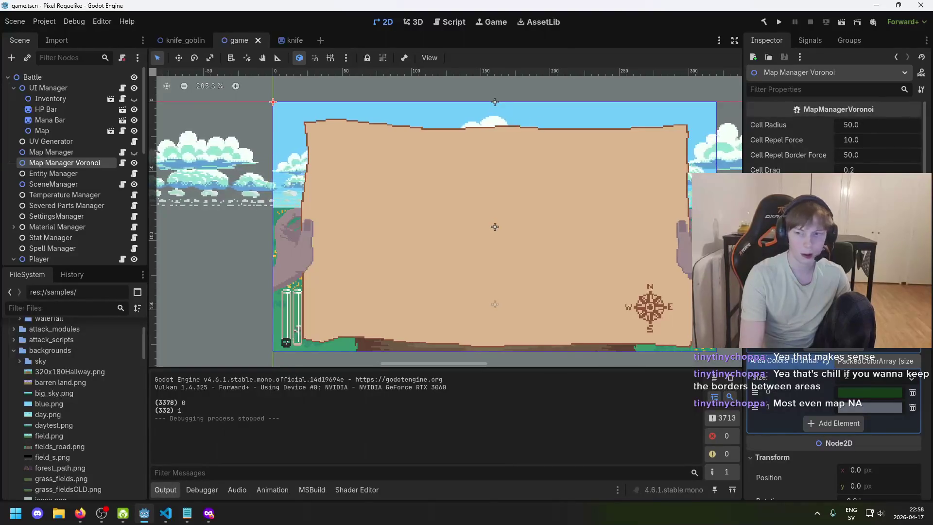
{"action": "left_click", "coordinate": [779, 23]}
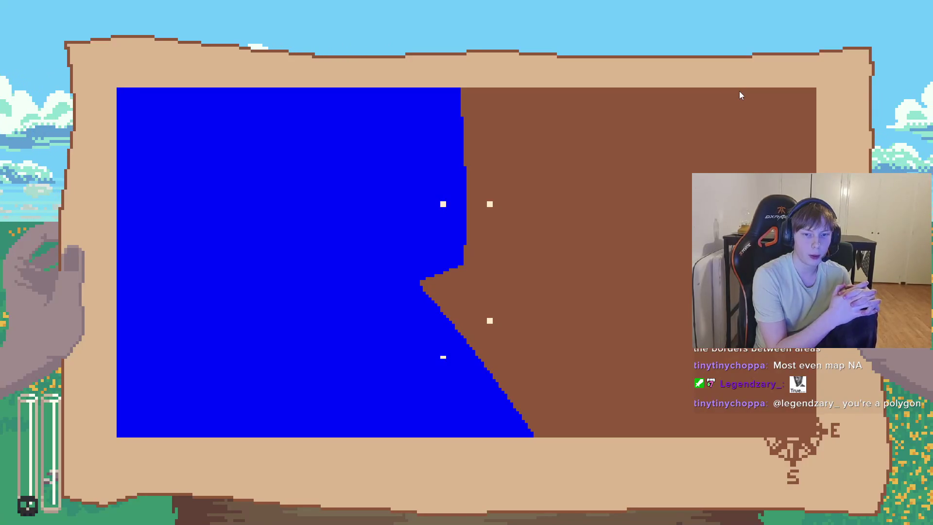
{"action": "key", "text": "F8"}
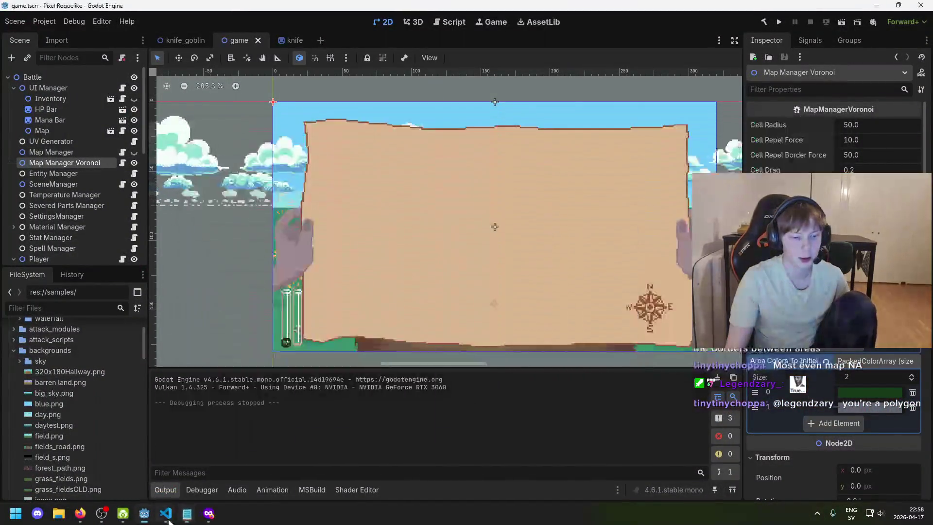
{"action": "left_click", "coordinate": [168, 519]}
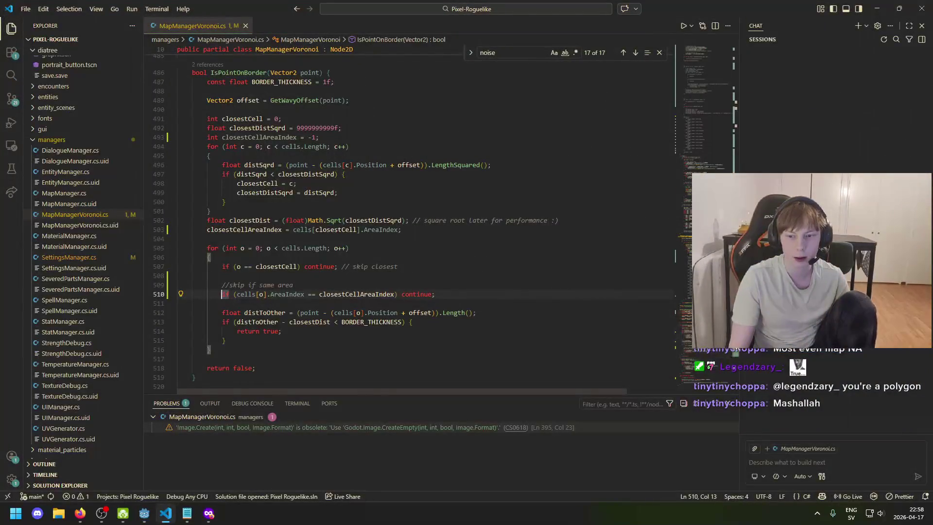
- Comment out 'AMOUNT_OF_STEPS = 750' and add an uncommented copy below with the 750 deleted
{"action": "scroll", "coordinate": [489, 222], "scroll_direction": "up", "scroll_amount": 20}
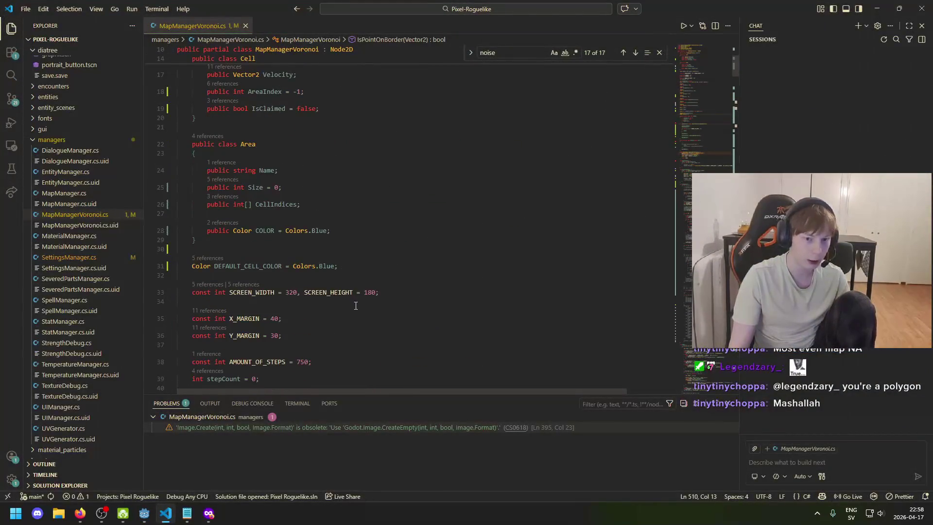
{"action": "scroll", "coordinate": [355, 305], "scroll_direction": "down", "scroll_amount": 7}
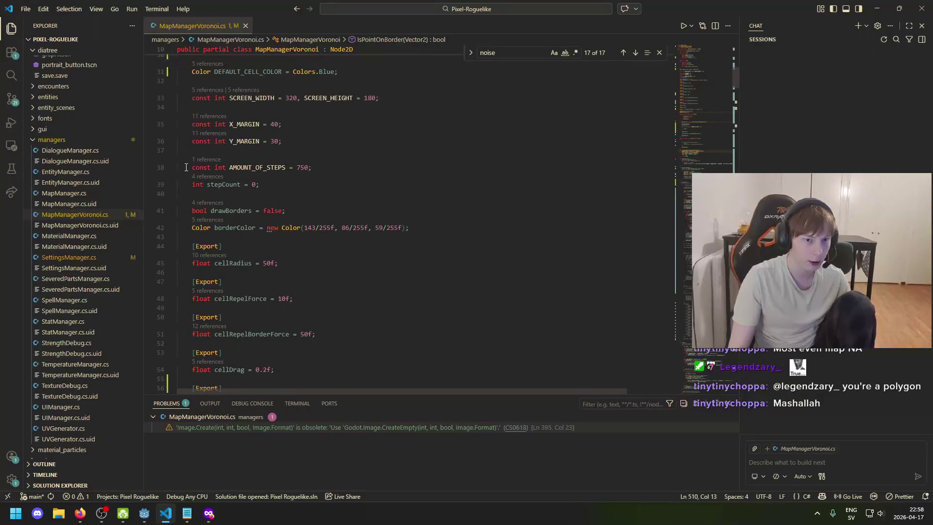
{"action": "left_click", "coordinate": [186, 167]}
{"action": "type", "text": "//"}
{"action": "left_click_drag", "start_coordinate": [319, 159], "coordinate": [202, 161]}
{"action": "key", "text": "ctrl+c"}
{"action": "key", "text": "End"}
{"action": "key", "text": "Return"}
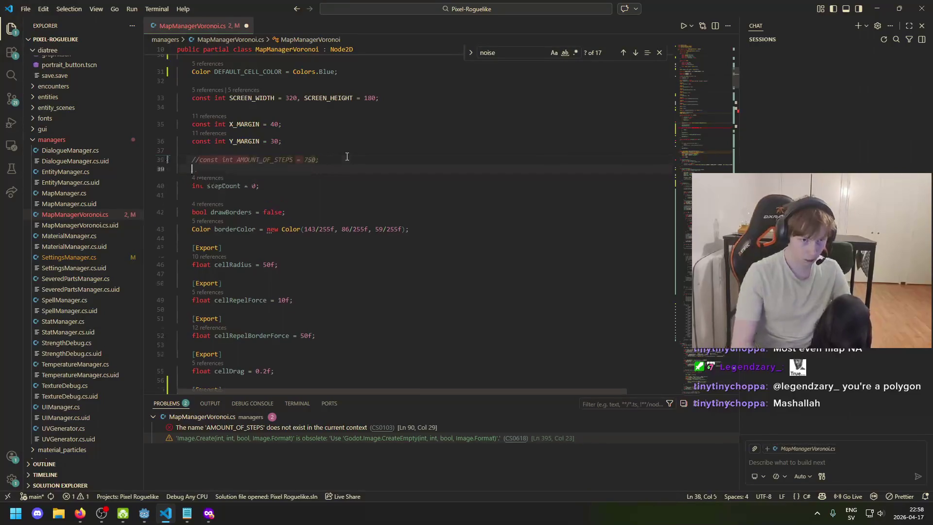
{"action": "key", "text": "ctrl+v"}
{"action": "key", "text": "BackSpace"}
{"action": "key", "text": "BackSpace"}
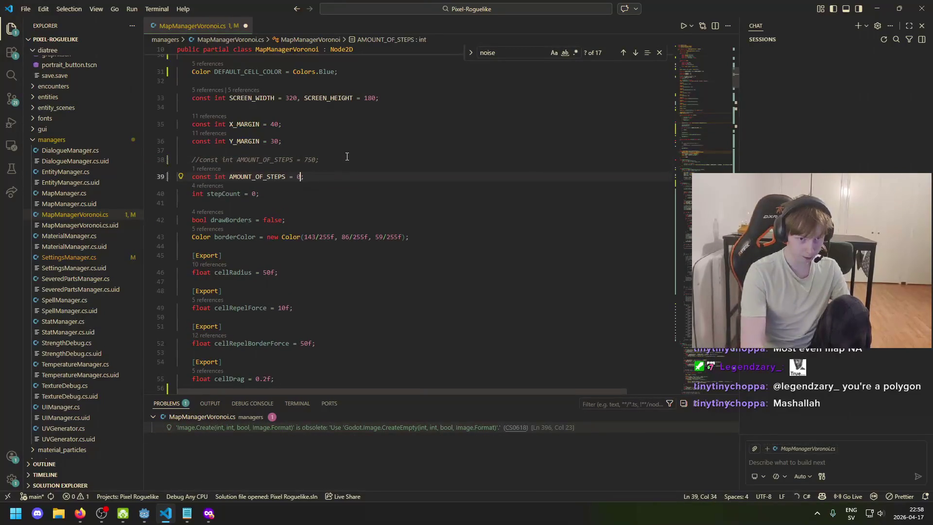
{"action": "left_click", "coordinate": [144, 513]}
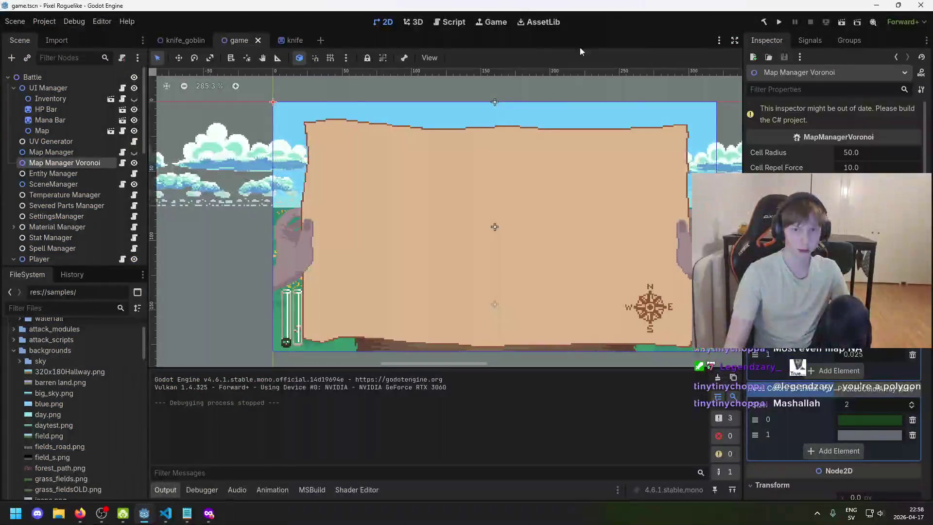
{"action": "left_click", "coordinate": [779, 22]}
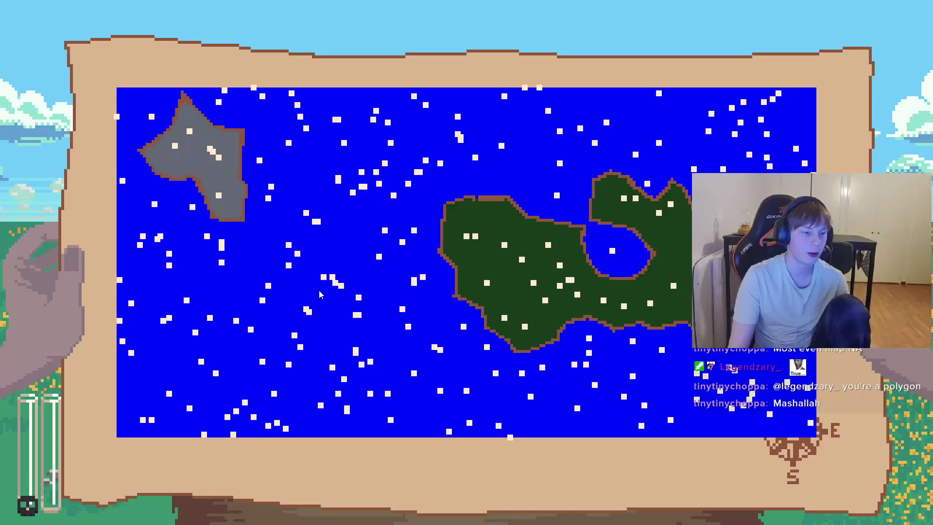
{"action": "key", "text": "alt+F4"}
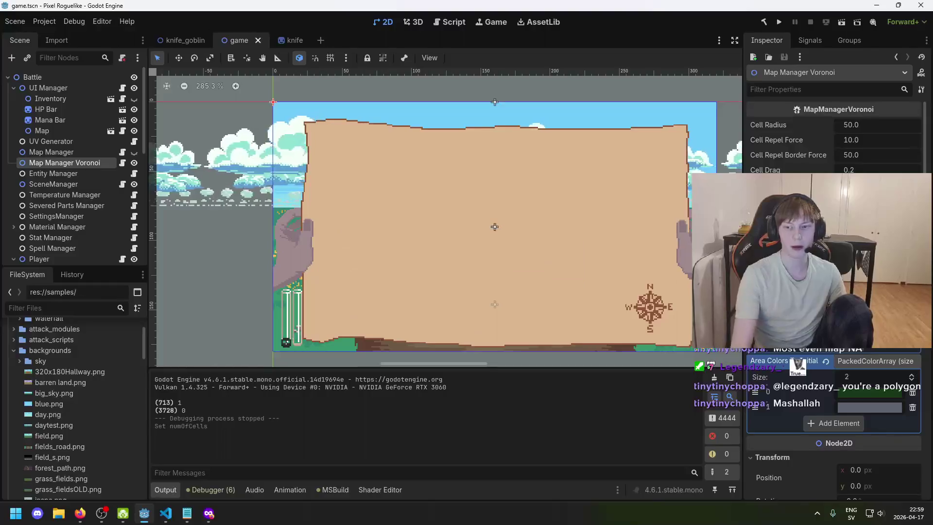
{"action": "key", "text": "F5"}
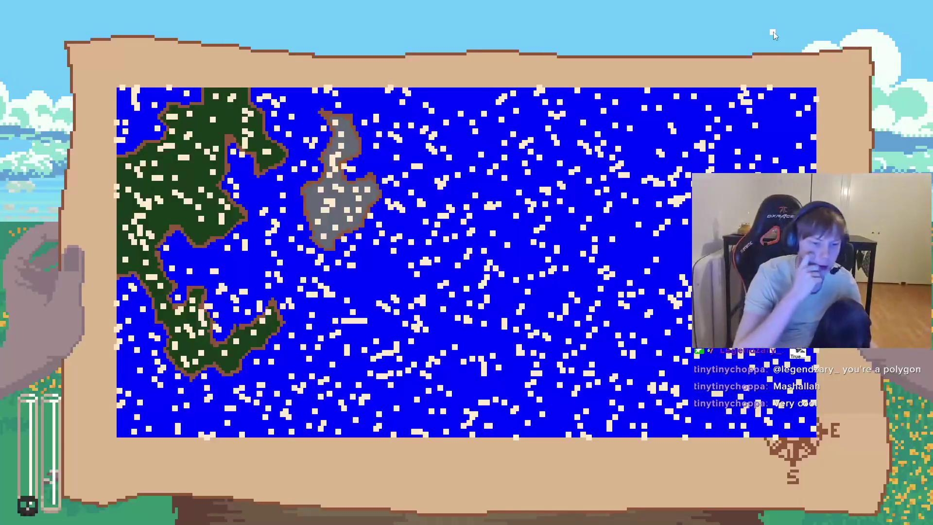
{"action": "key", "text": "alt+F4"}
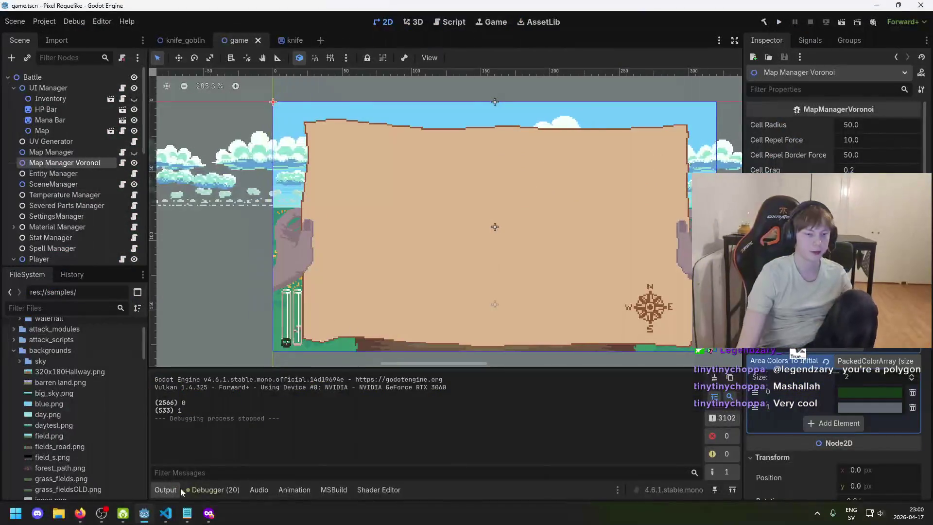
- Search the script for 'NOISE_ST' to reach the noise constants in GetWavyOffset
{"action": "left_click", "coordinate": [165, 512]}
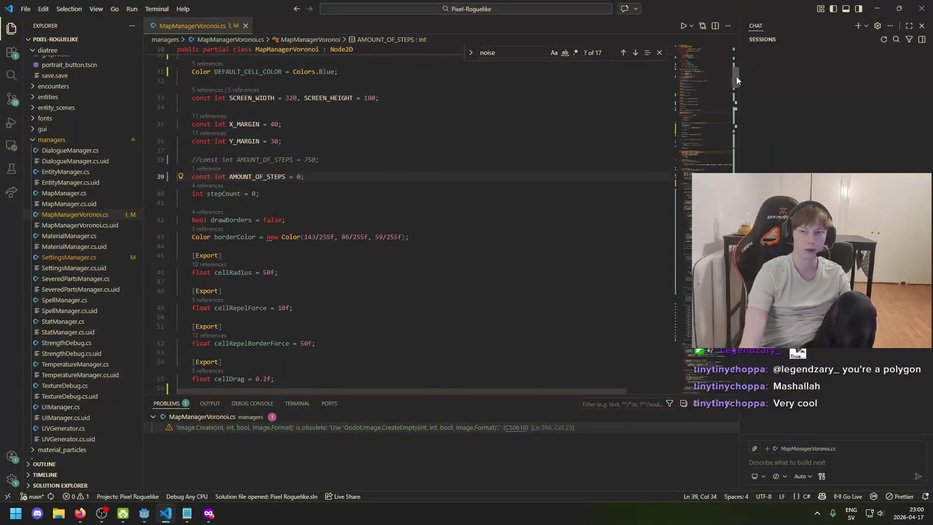
{"action": "mouse_move", "coordinate": [736, 77]}
{"action": "left_mouse_down"}
{"action": "mouse_move", "coordinate": [745, 152]}
{"action": "mouse_move", "coordinate": [736, 159]}
{"action": "mouse_move", "coordinate": [730, 133]}
{"action": "left_mouse_up"}
{"action": "key", "text": "Return"}
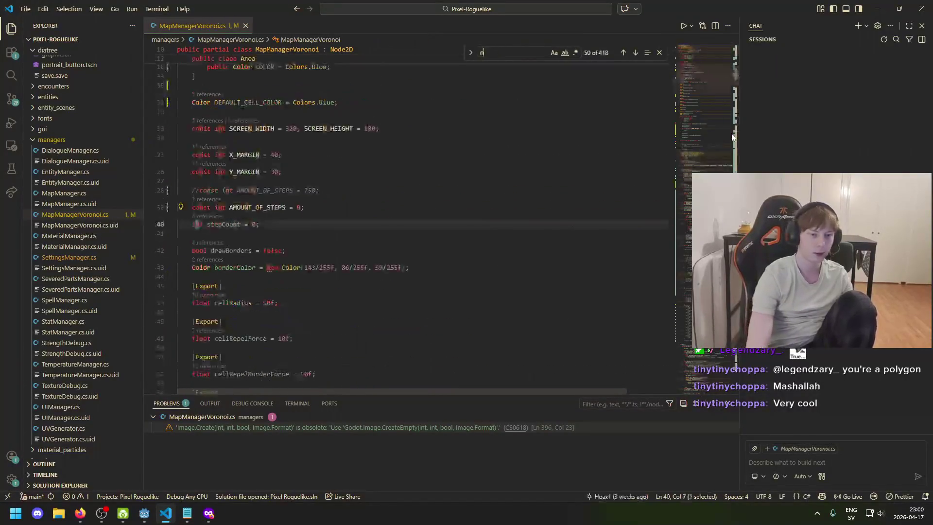
{"action": "type", "text": "oiseS"}
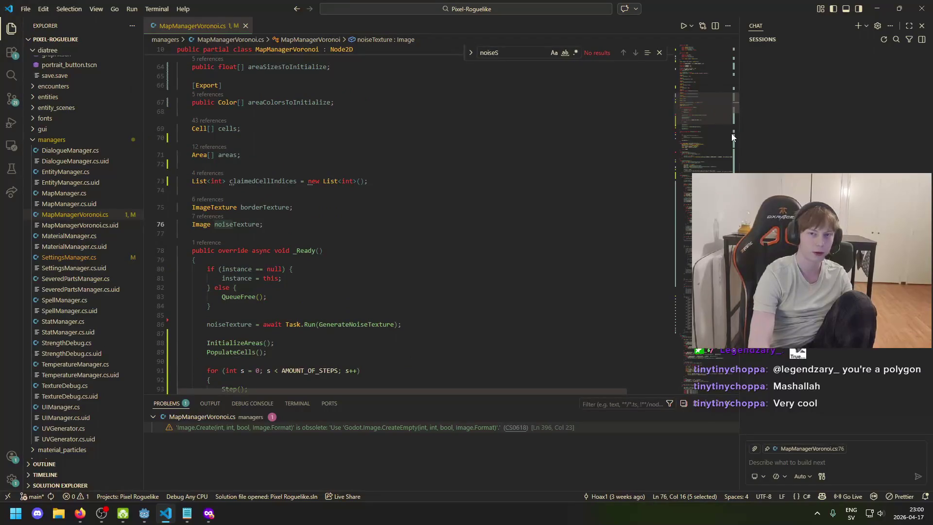
{"action": "key", "text": "BackSpace"}
{"action": "key", "text": "BackSpace"}
{"action": "type", "text": "St"}
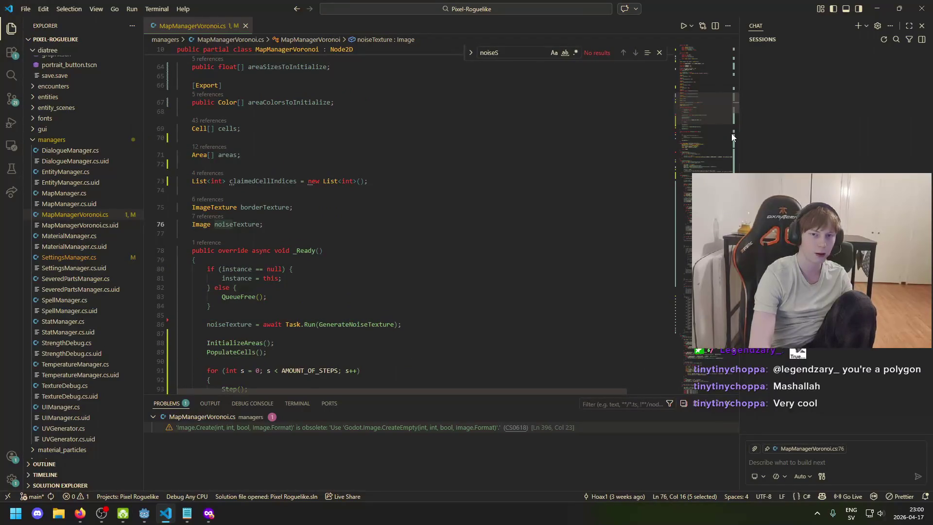
{"action": "key", "text": "BackSpace"}
{"action": "key", "text": "BackSpace"}
{"action": "key", "text": "BackSpace"}
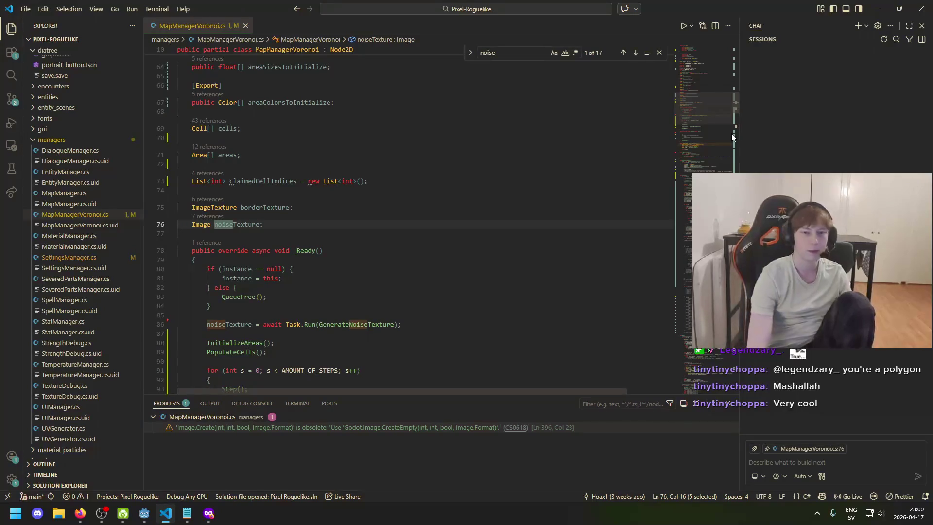
{"action": "type", "text": "S"}
{"action": "key", "text": "BackSpace"}
{"action": "key", "text": "BackSpace"}
{"action": "type", "text": "NOISE_S"}
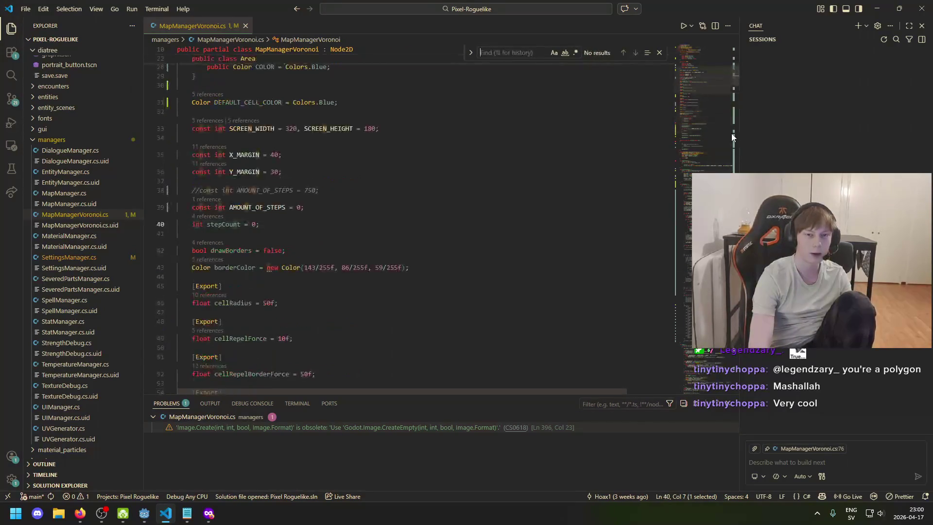
{"action": "type", "text": "T"}
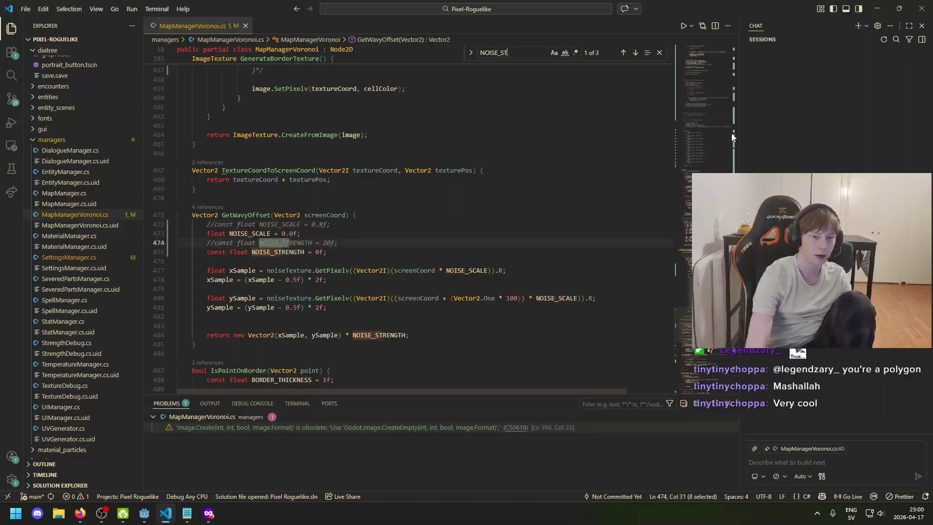
- Activate NOISE_SCALE 0.8f and NOISE_STRENGTH 20f, comment out the zero versions, save, and run the game
{"action": "left_click", "coordinate": [217, 236]}
{"action": "key", "text": "ctrl+slash"}
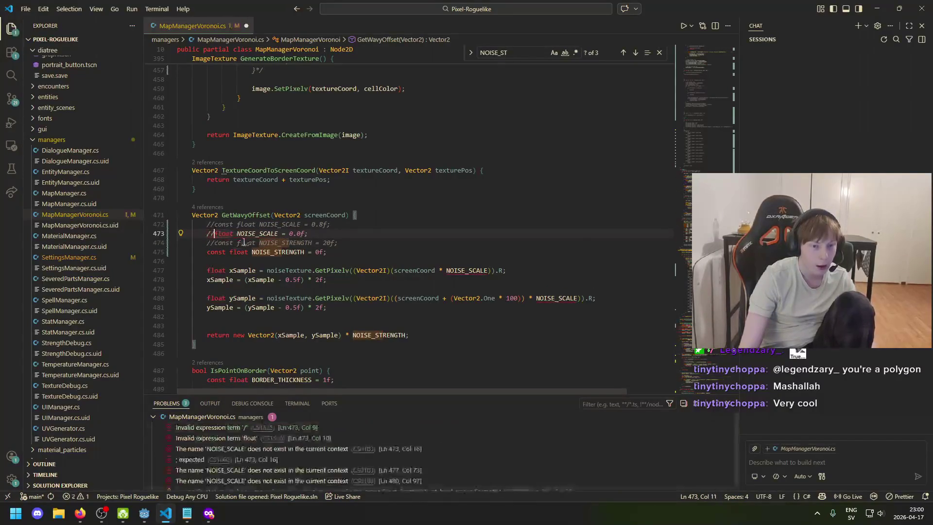
{"action": "type", "text": "const"}
{"action": "left_click", "coordinate": [213, 225]}
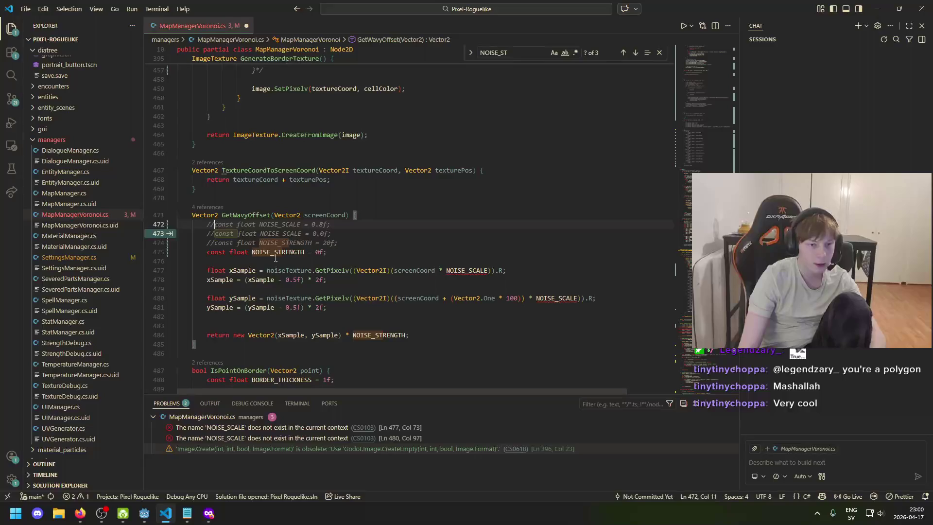
{"action": "key", "text": "ctrl+slash"}
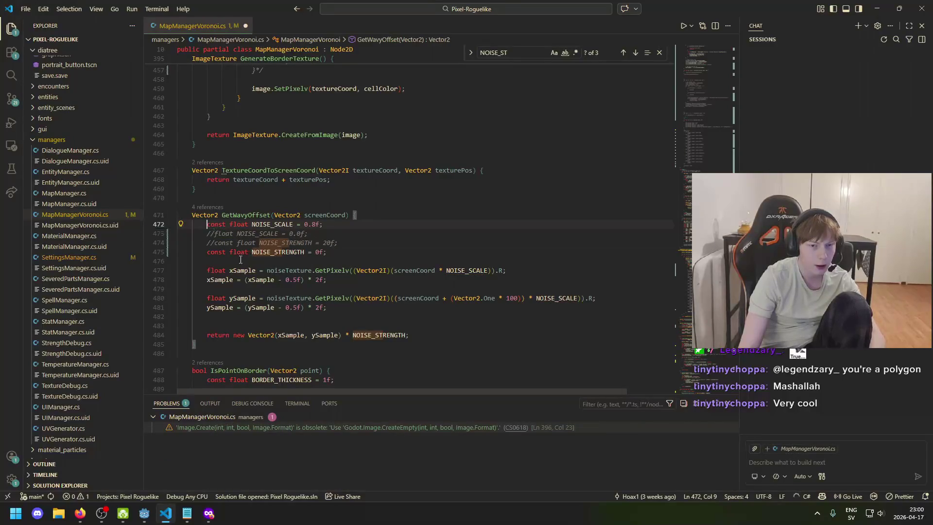
{"action": "left_click", "coordinate": [209, 251]}
{"action": "key", "text": "ctrl+slash"}
{"action": "key", "text": "Up"}
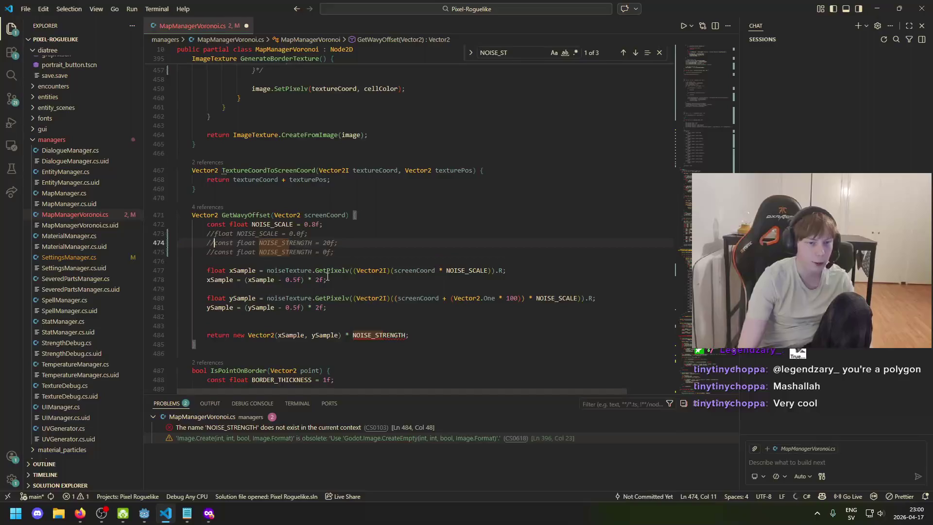
{"action": "key", "text": "ctrl+slash"}
{"action": "key", "text": "ctrl+s"}
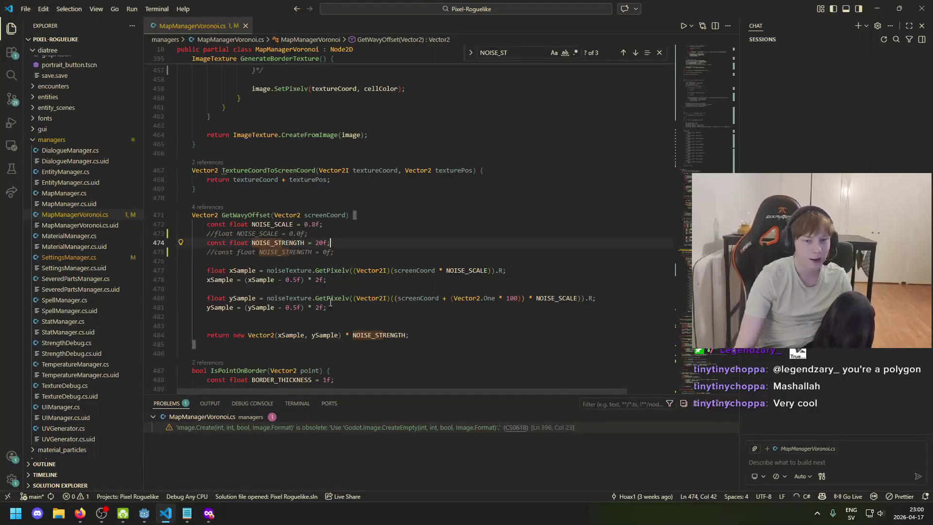
{"action": "key", "text": "alt+Tab"}
{"action": "key", "text": "F5"}
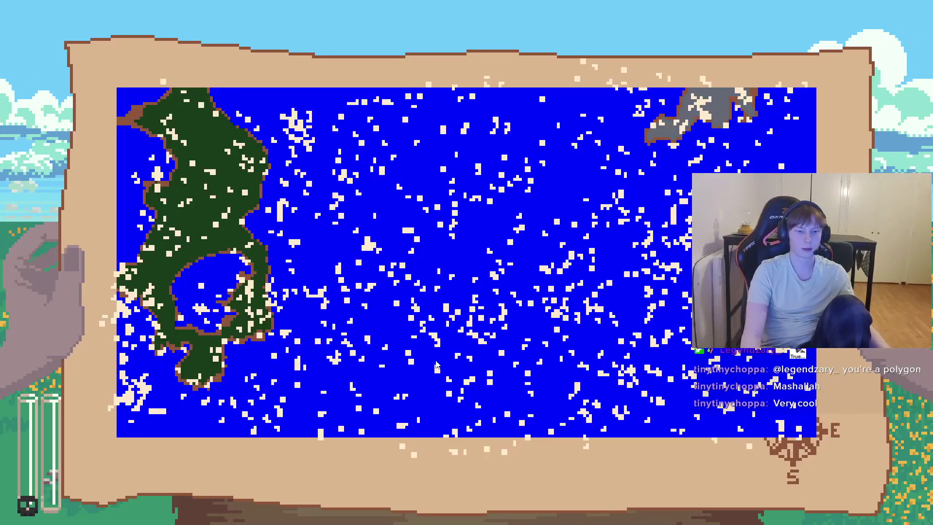
- Close the running game window with Alt+F4
{"action": "key", "text": "alt+F4"}
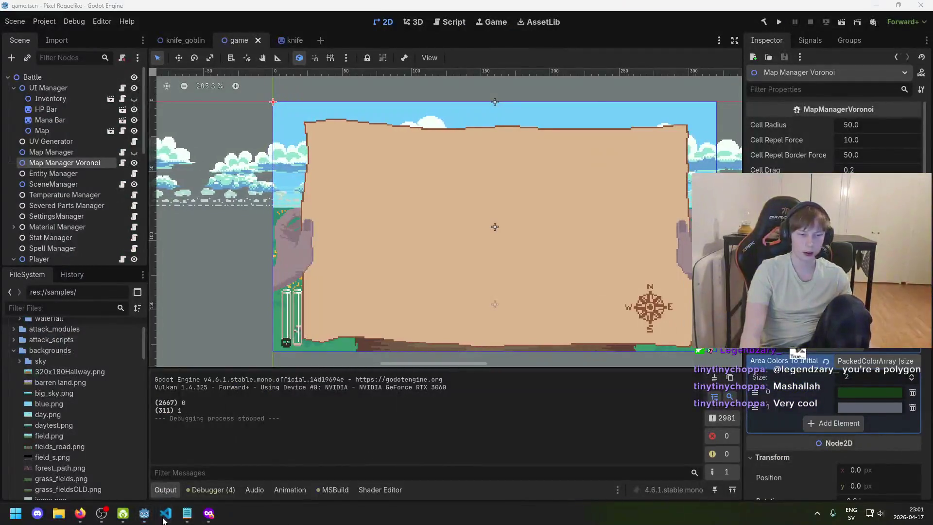
- Prefix the DrawCircle line in _Draw with // to stop drawing pale cell dots, then go back to Godot
{"action": "left_click", "coordinate": [170, 516]}
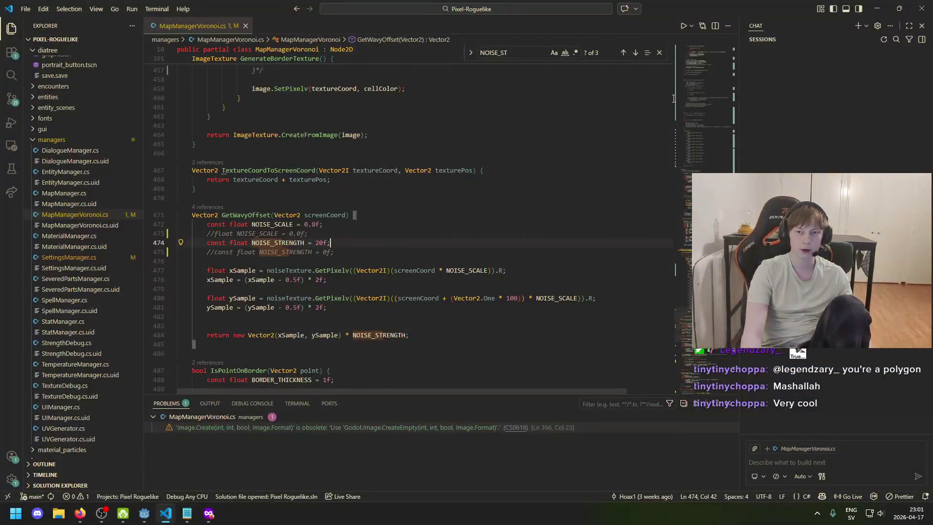
{"action": "scroll", "coordinate": [684, 195], "scroll_direction": "down", "scroll_amount": 10}
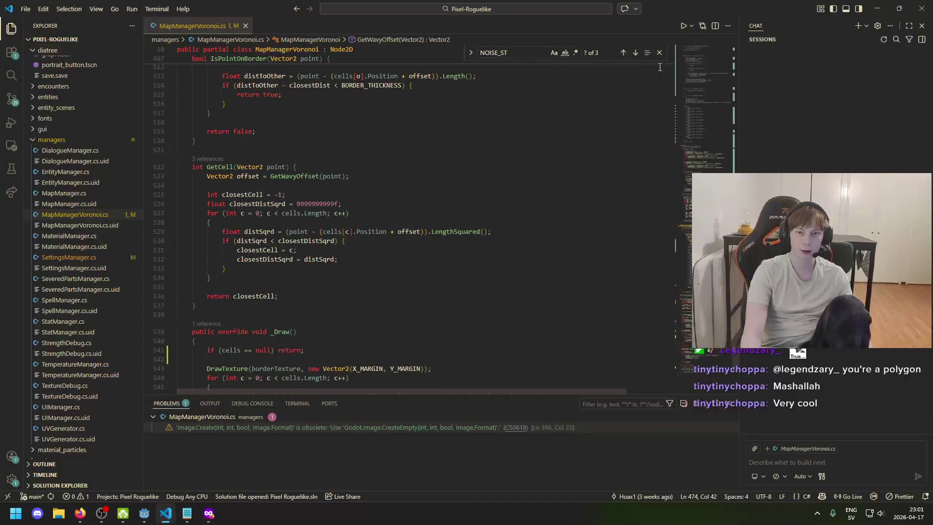
{"action": "left_click", "coordinate": [659, 52]}
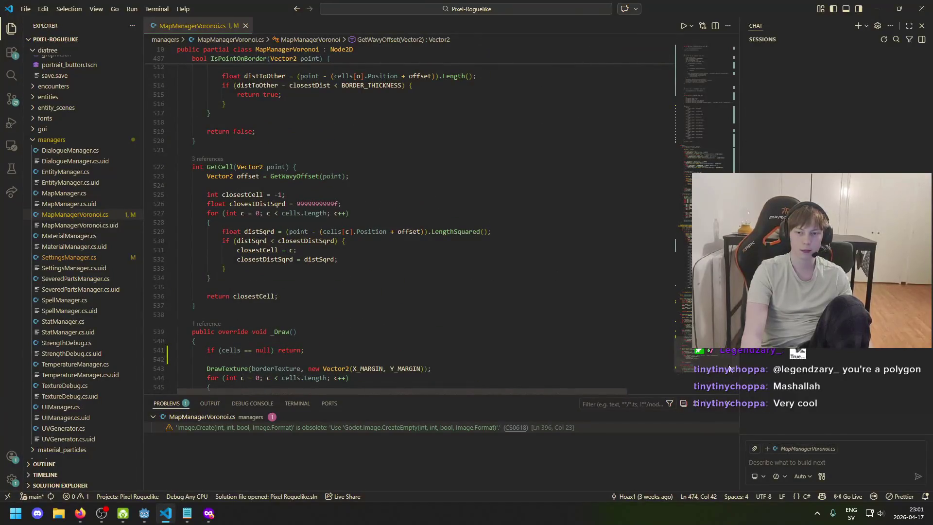
{"action": "scroll", "coordinate": [723, 372], "scroll_direction": "down", "scroll_amount": 4}
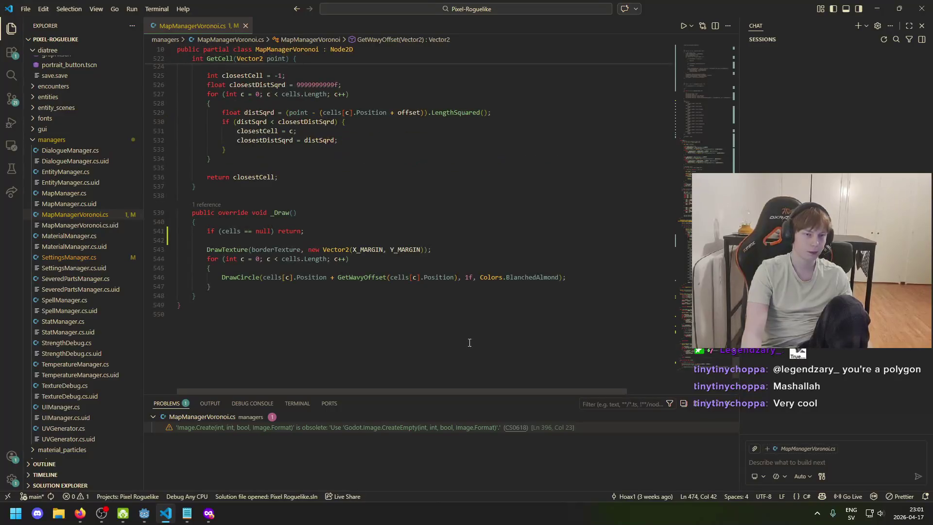
{"action": "left_click", "coordinate": [451, 249]}
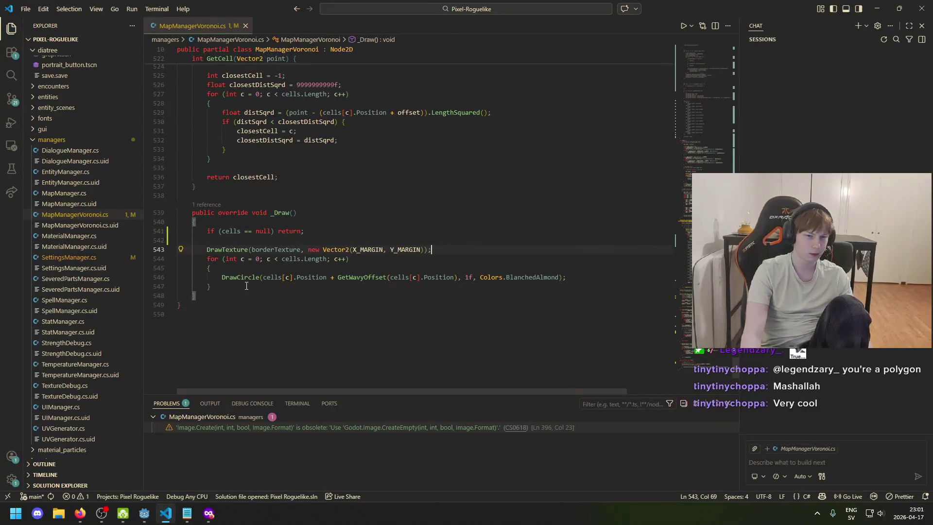
{"action": "left_click", "coordinate": [222, 278]}
{"action": "type", "text": "//"}
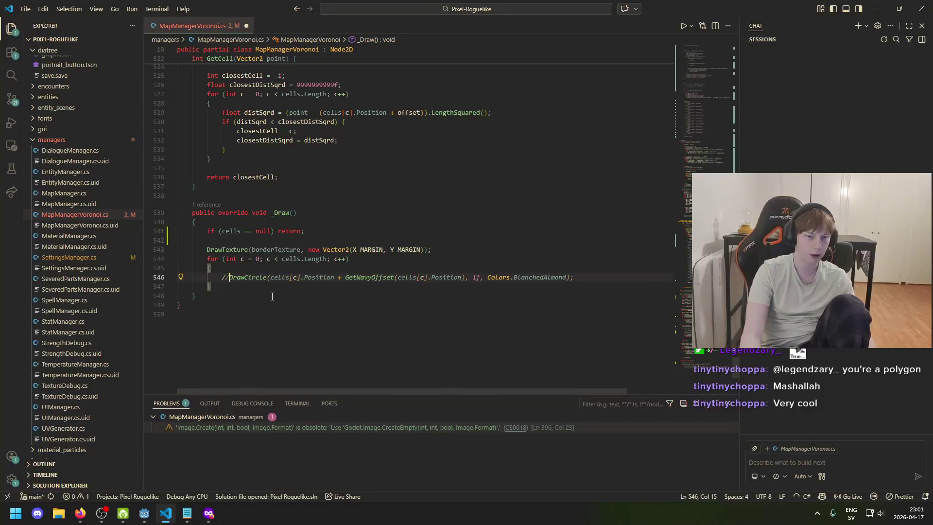
{"action": "left_click", "coordinate": [286, 269]}
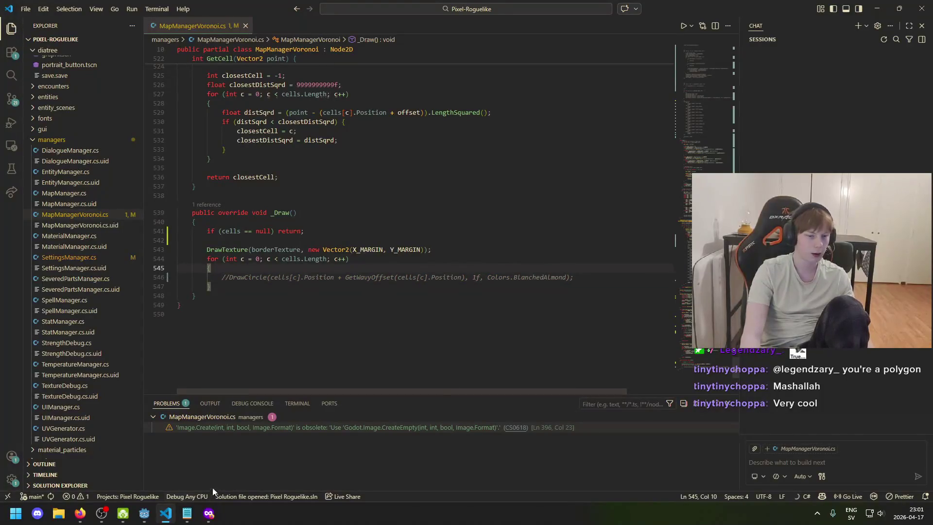
{"action": "left_click", "coordinate": [144, 513]}
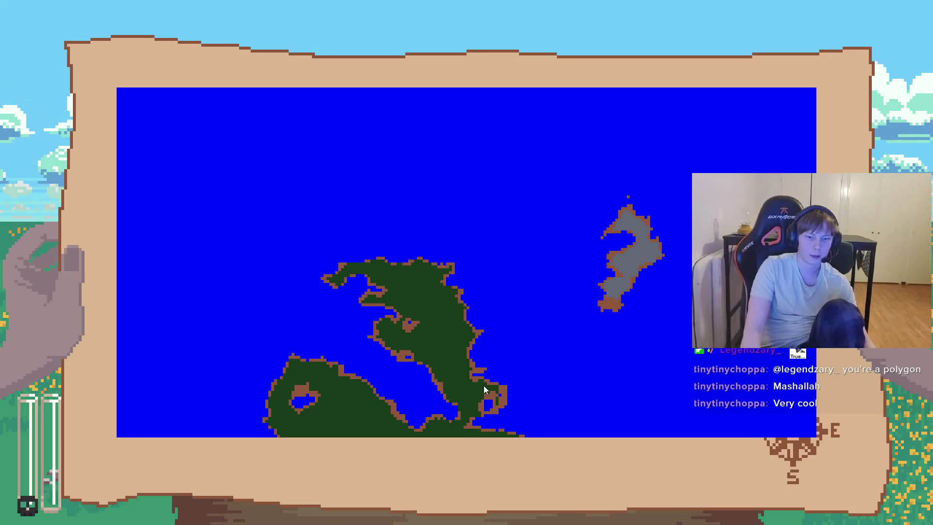
- Close the running game after viewing the dot-free map of green and grey islands
{"action": "key", "text": "Escape"}
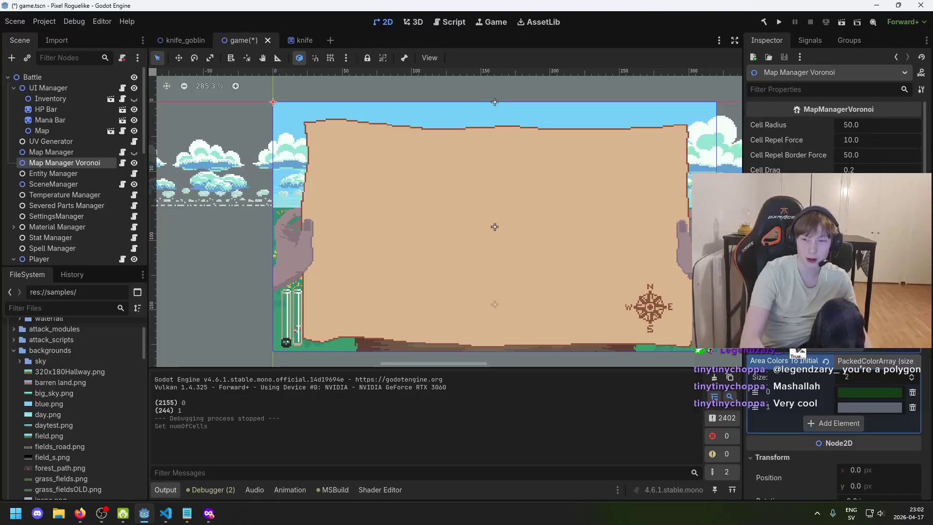
{"action": "key", "text": "F5"}
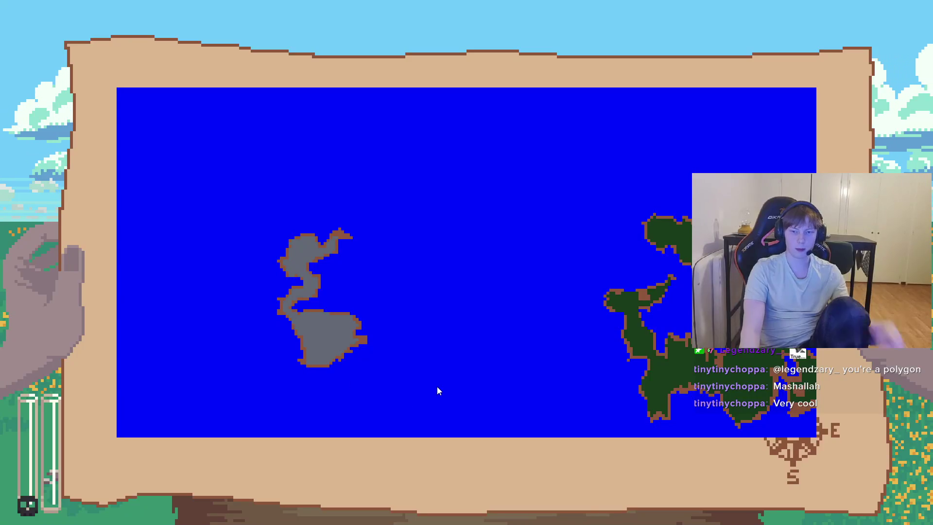
{"action": "key", "text": "F8"}
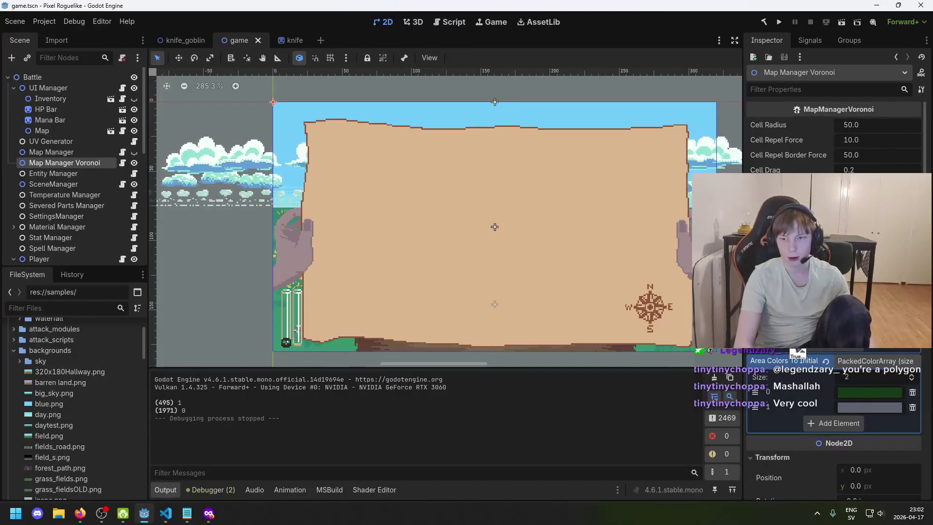
- Launch the game again to generate a new map with a large green island
{"action": "left_click", "coordinate": [779, 21]}
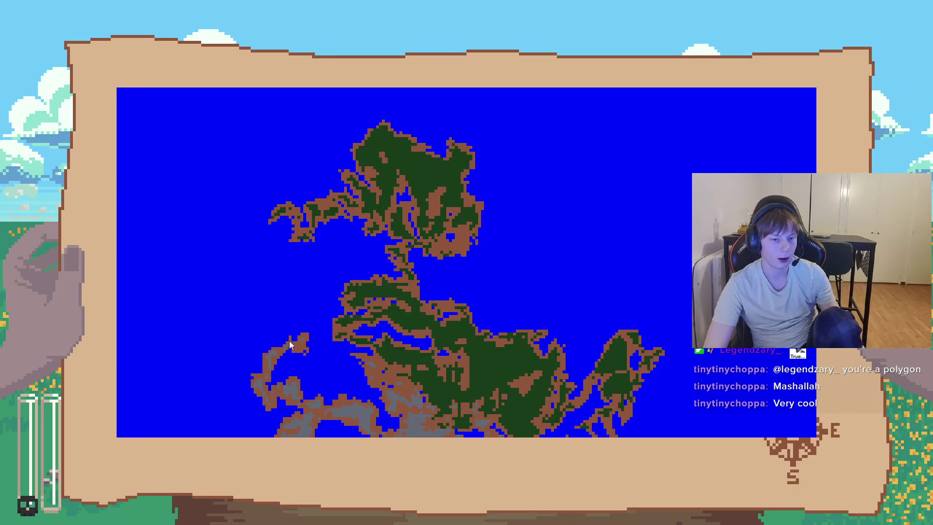
- Close the game window showing the brown-edged green landmass with Alt+F4
{"action": "key", "text": "alt+F4"}
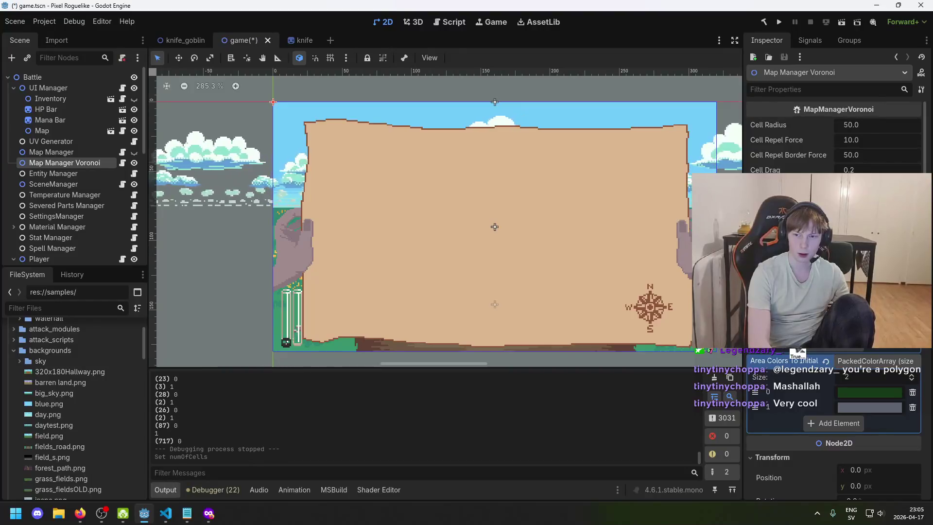
- Save the scene, run the game to view the green island map, then close it
{"action": "key", "text": "ctrl+s"}
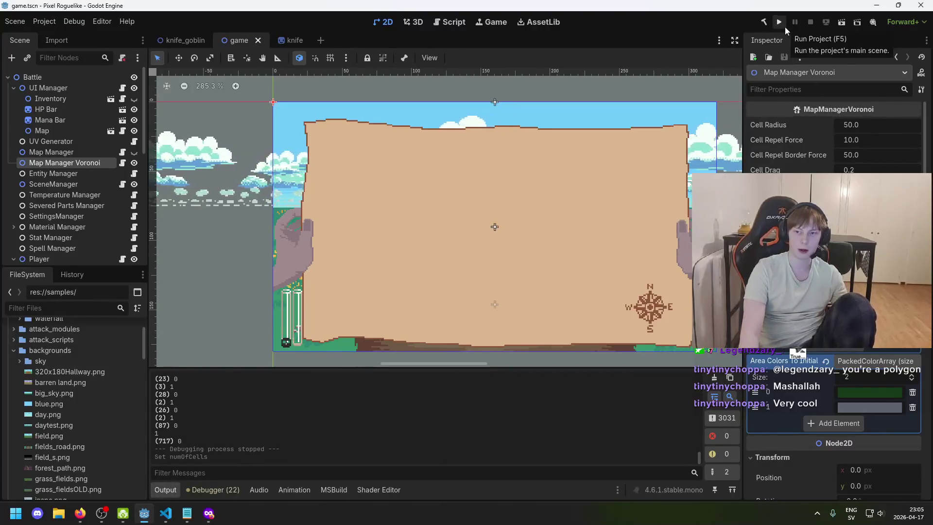
{"action": "left_click", "coordinate": [779, 23]}
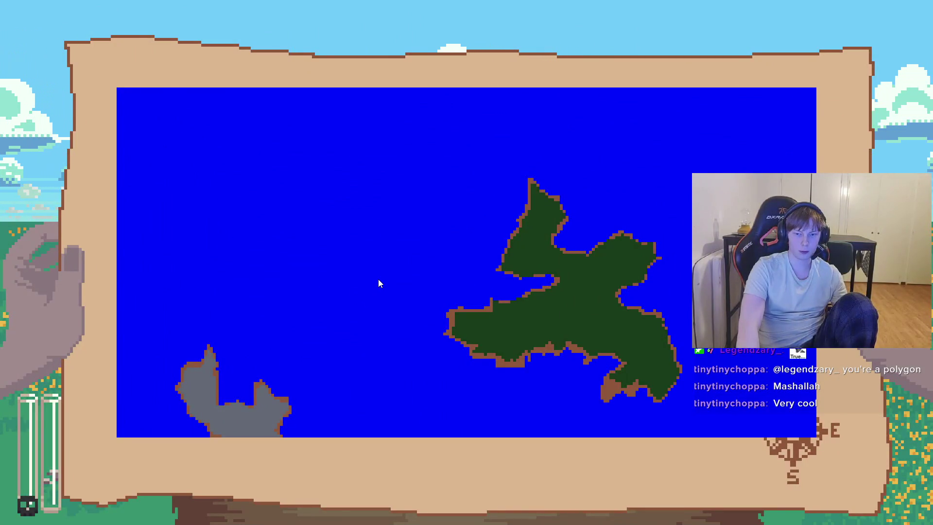
{"action": "key", "text": "alt+F4"}
- Search MapManagerVoronoi.cs for the NOISE_SCALE and NOISE_STRENGTH constants in GetWavyOffset
{"action": "key", "text": "alt+Tab"}
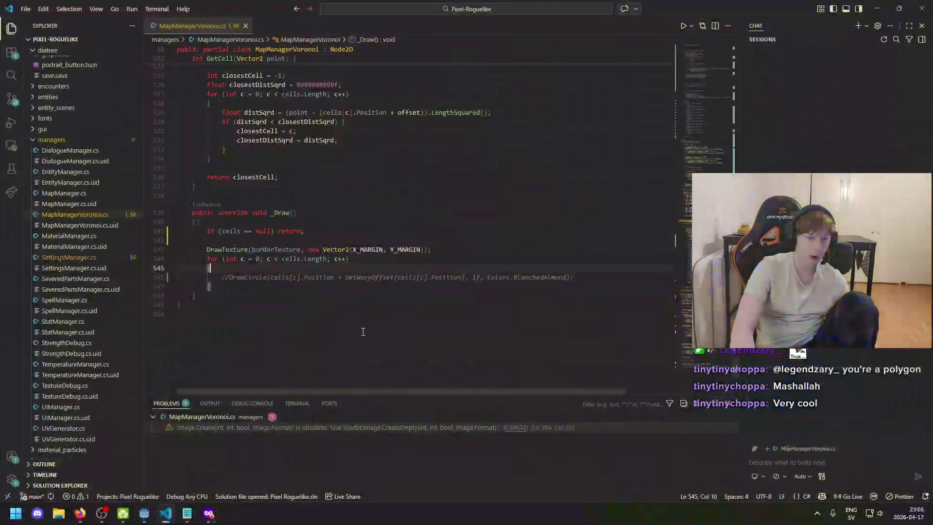
{"action": "left_click", "coordinate": [734, 144]}
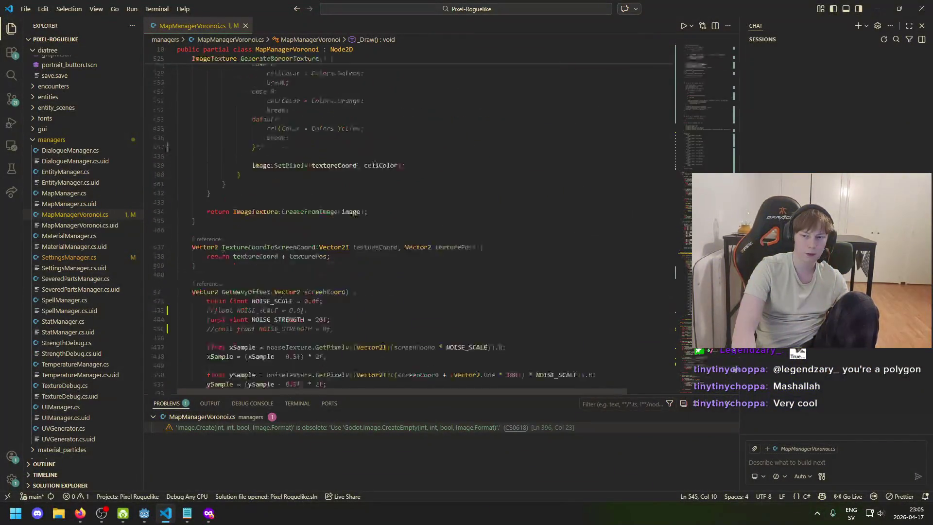
{"action": "left_click_drag", "start_coordinate": [751, 141], "coordinate": [755, 107]}
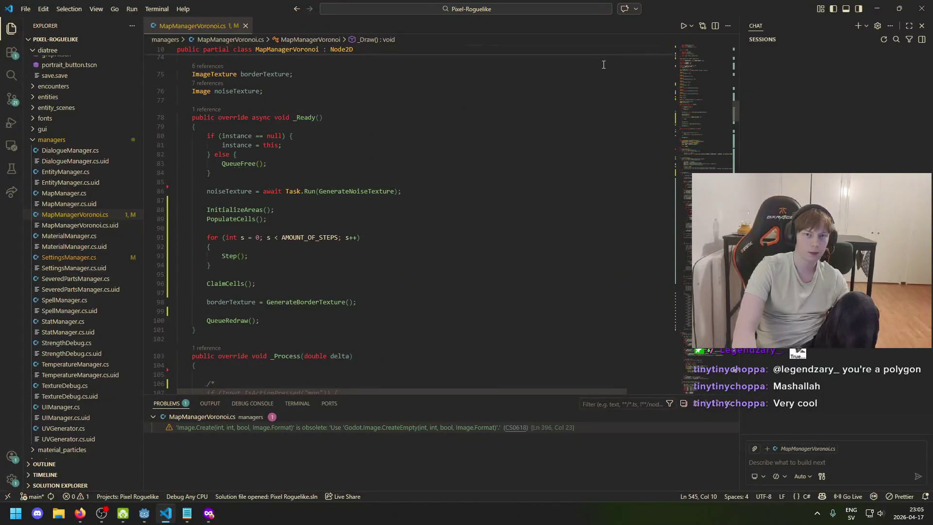
{"action": "key", "text": "ctrl+f"}
{"action": "type", "text": "MOISE_"}
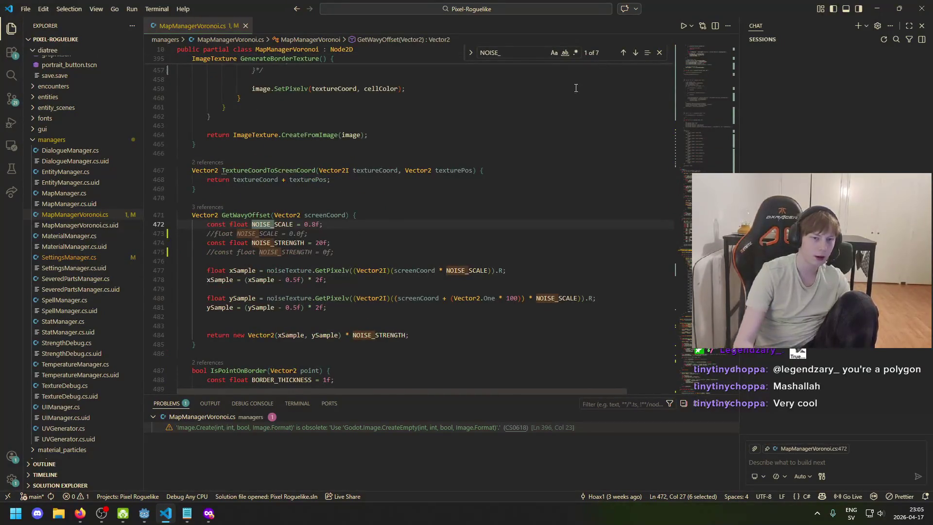
{"action": "left_click", "coordinate": [372, 233]}
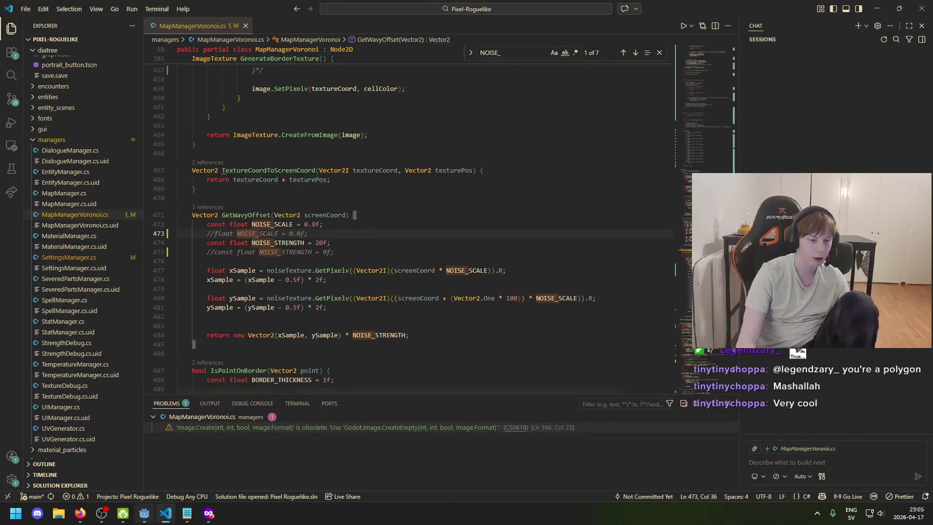
{"action": "left_click", "coordinate": [144, 513]}
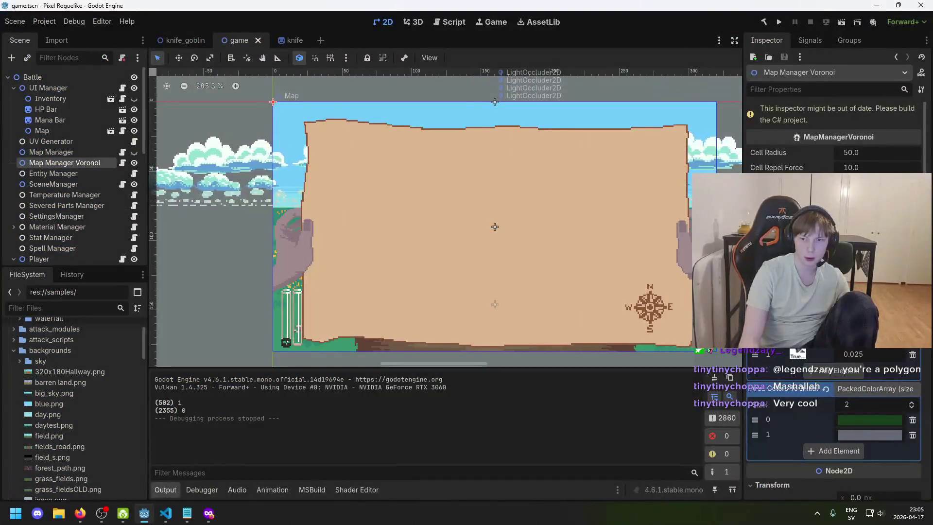
- Run the game to view the new green landmass map, close it, and return to the code
{"action": "left_click", "coordinate": [780, 22]}
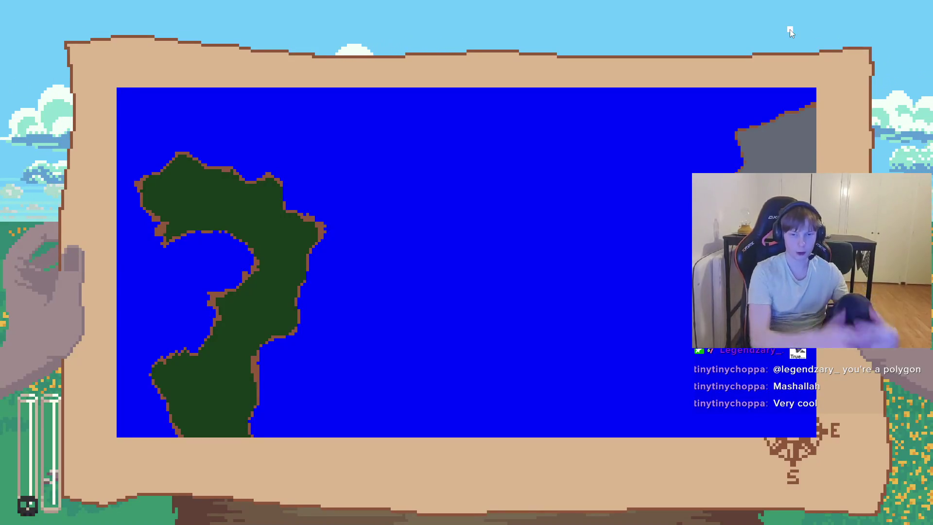
{"action": "key", "text": "F8"}
{"action": "key", "text": "alt+Tab"}
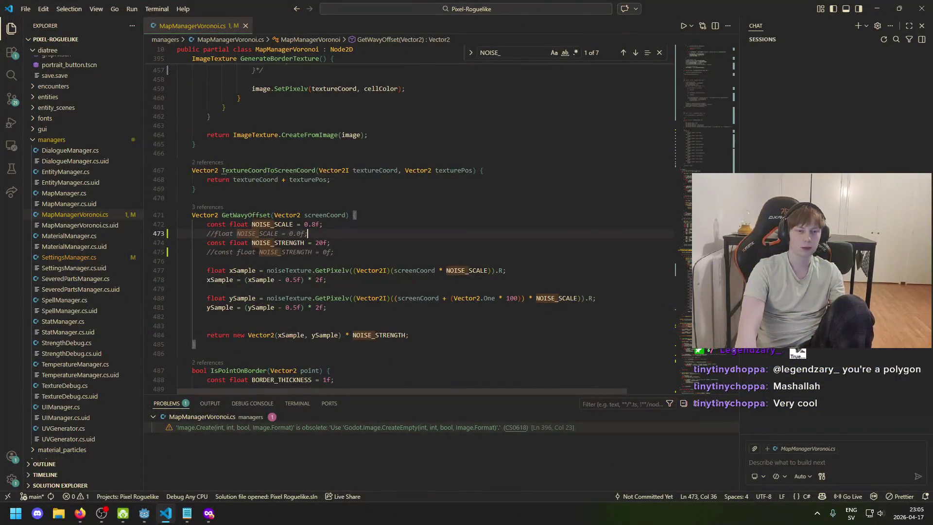
- Review the exported cellRadius and numOfCells fields near the top of MapManagerVoronoi.cs
{"action": "mouse_move", "coordinate": [735, 228]}
{"action": "left_mouse_down"}
{"action": "mouse_move", "coordinate": [745, 75]}
{"action": "mouse_move", "coordinate": [750, 65]}
{"action": "mouse_move", "coordinate": [756, 74]}
{"action": "mouse_move", "coordinate": [762, 43]}
{"action": "mouse_move", "coordinate": [765, 106]}
{"action": "mouse_move", "coordinate": [769, 88]}
{"action": "left_mouse_up"}
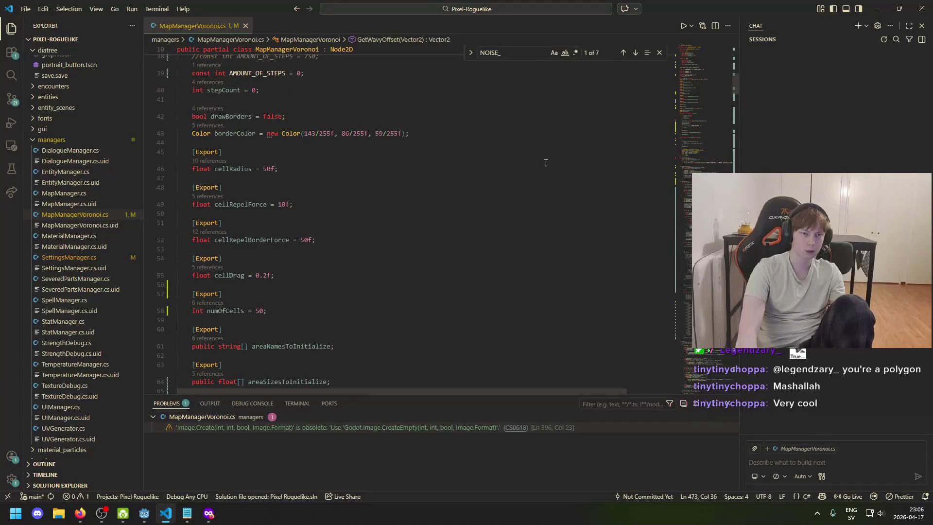
{"action": "left_click", "coordinate": [327, 158]}
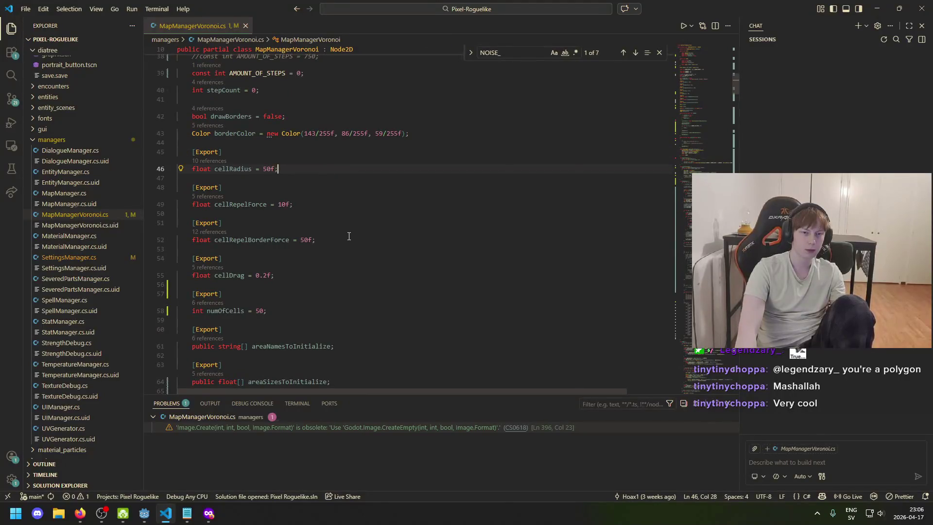
{"action": "scroll", "coordinate": [348, 235], "scroll_direction": "down", "scroll_amount": 7}
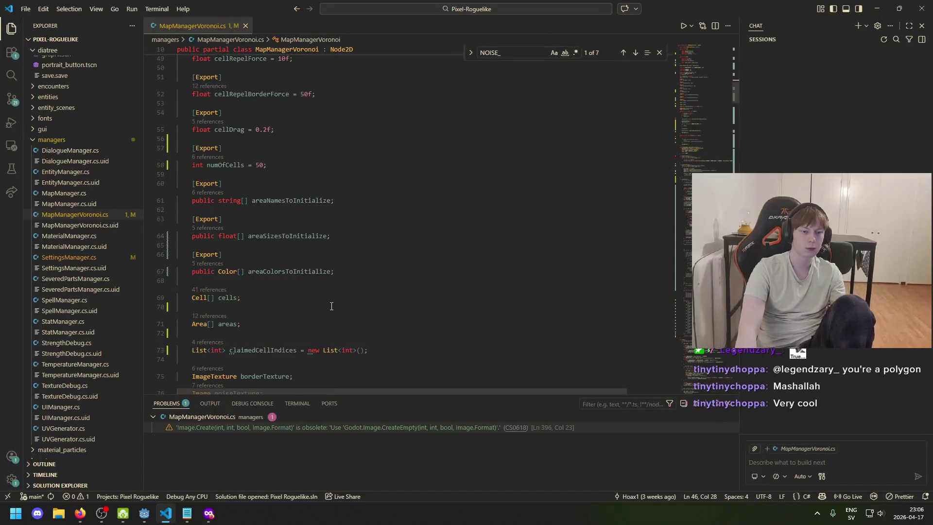
{"action": "left_click", "coordinate": [145, 513]}
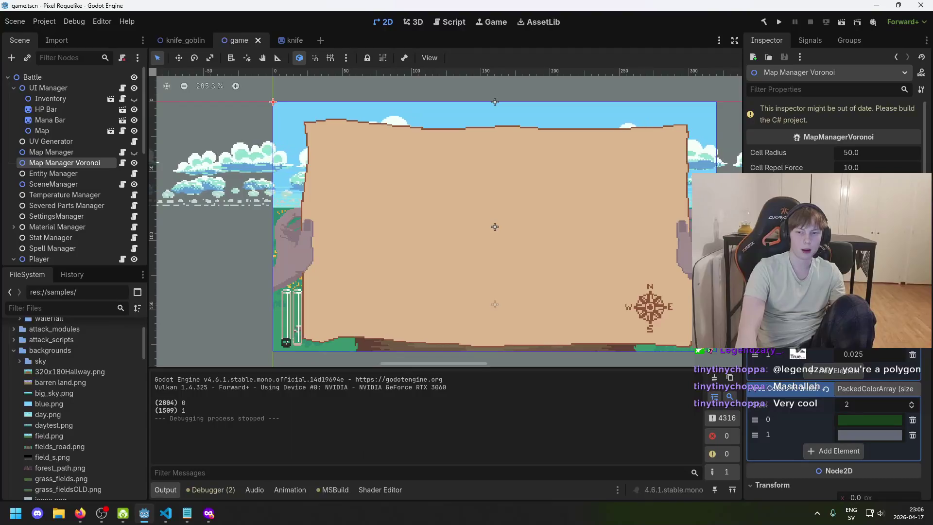
- Save the scene and run the game to view a green coast and small grey island
{"action": "left_click", "coordinate": [779, 23]}
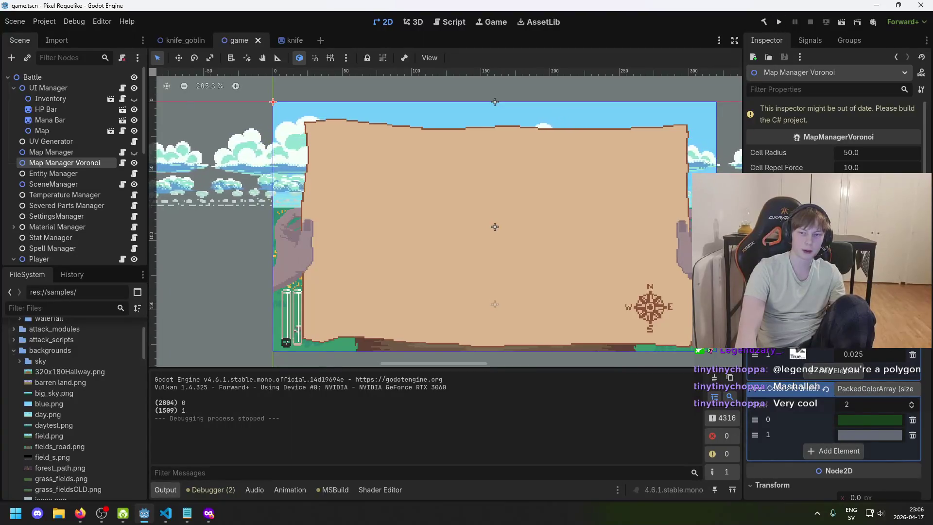
{"action": "key", "text": "ctrl+s"}
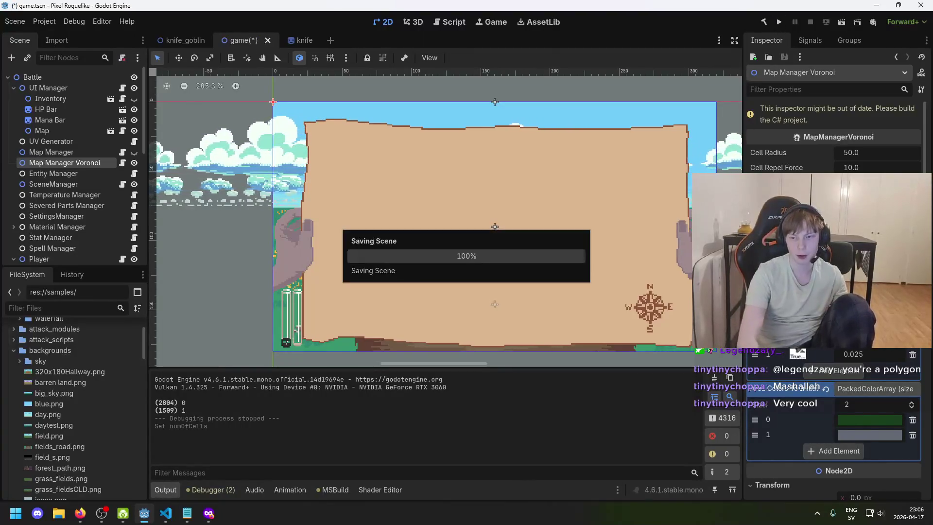
{"action": "left_click", "coordinate": [779, 22]}
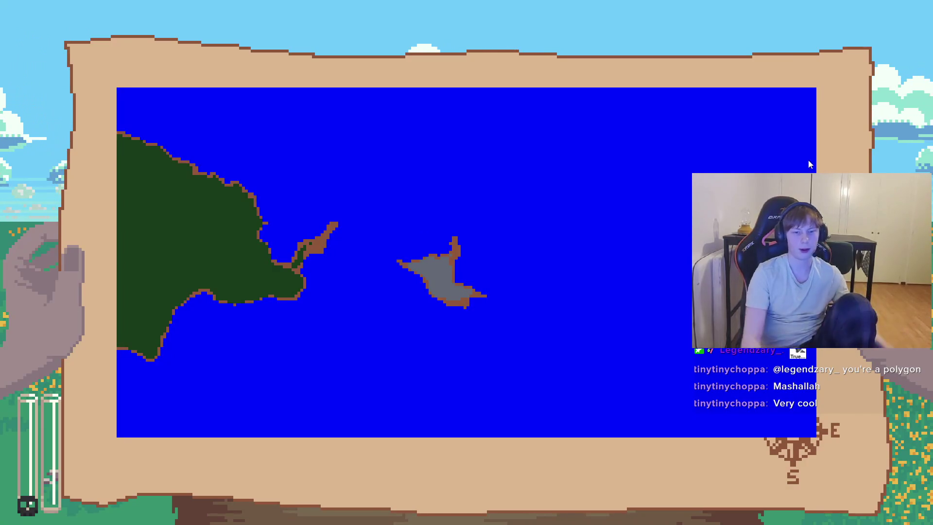
{"action": "key", "text": "Escape"}
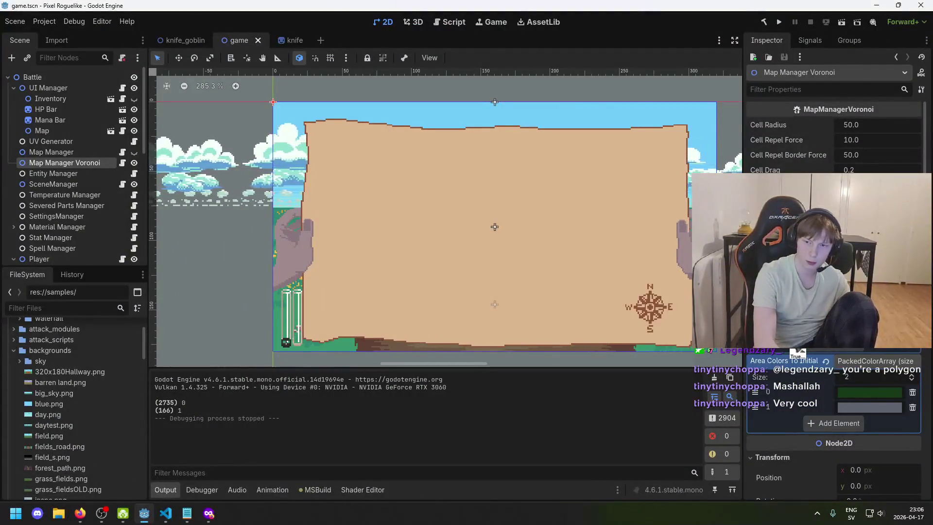
- Uncomment the AMOUNT_OF_STEPS = 750 line and comment out the AMOUNT_OF_STEPS = 0 line
{"action": "key", "text": "alt+Tab"}
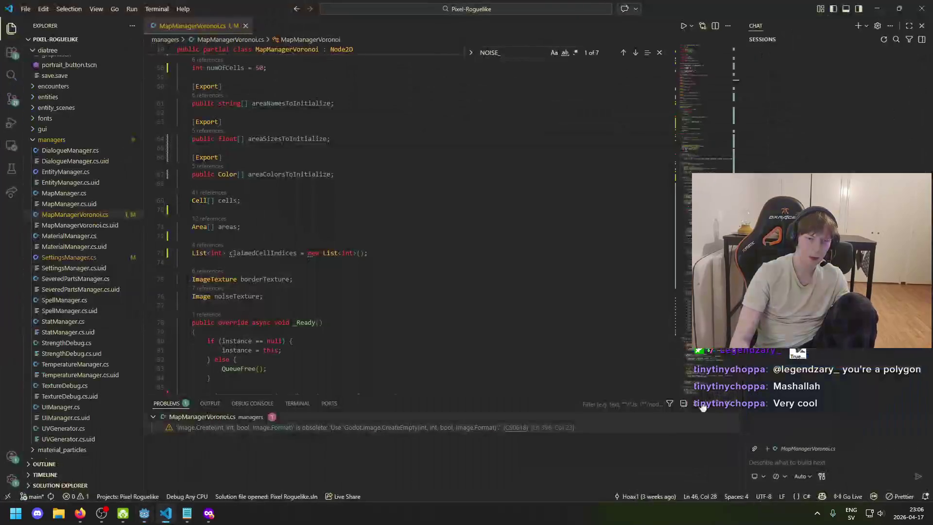
{"action": "mouse_move", "coordinate": [735, 103]}
{"action": "left_mouse_down"}
{"action": "mouse_move", "coordinate": [743, 24]}
{"action": "mouse_move", "coordinate": [736, 76]}
{"action": "left_mouse_up"}
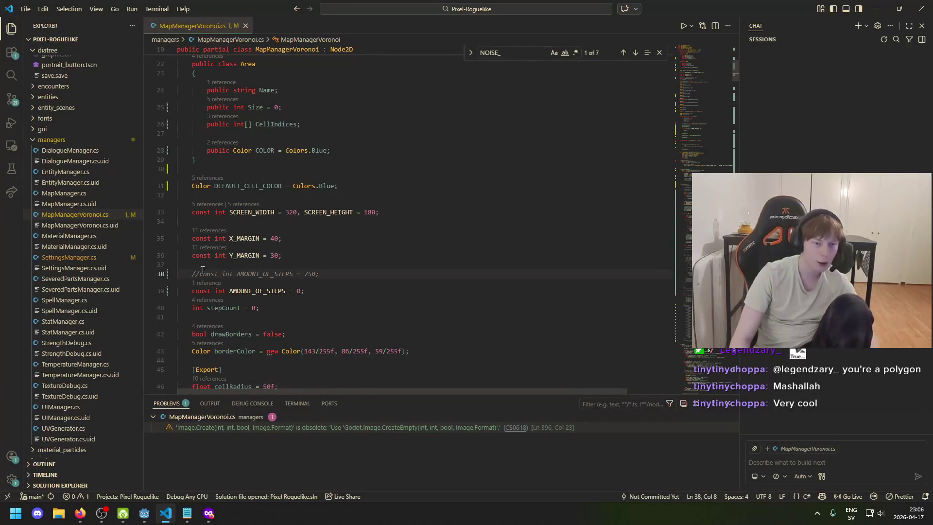
{"action": "key", "text": "ctrl+slash"}
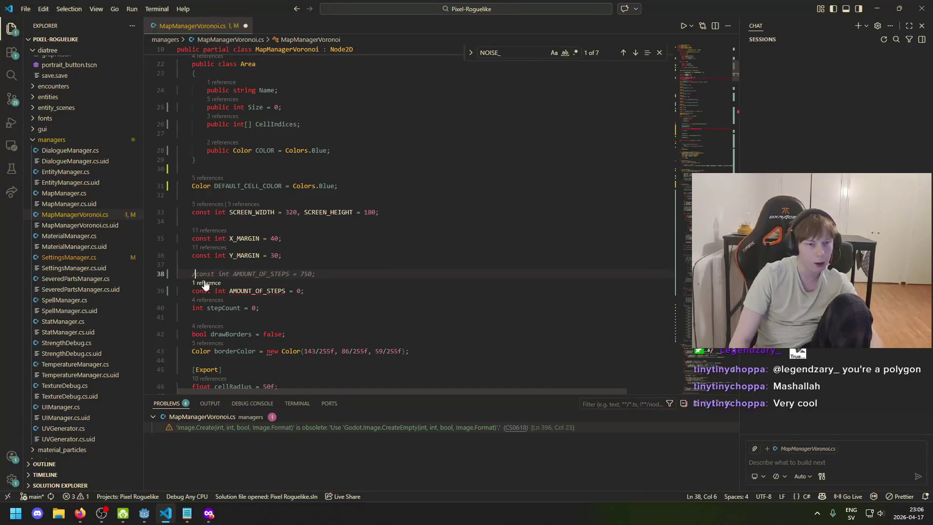
{"action": "key", "text": "Down"}
{"action": "key", "text": "Home"}
{"action": "type", "text": "//"}
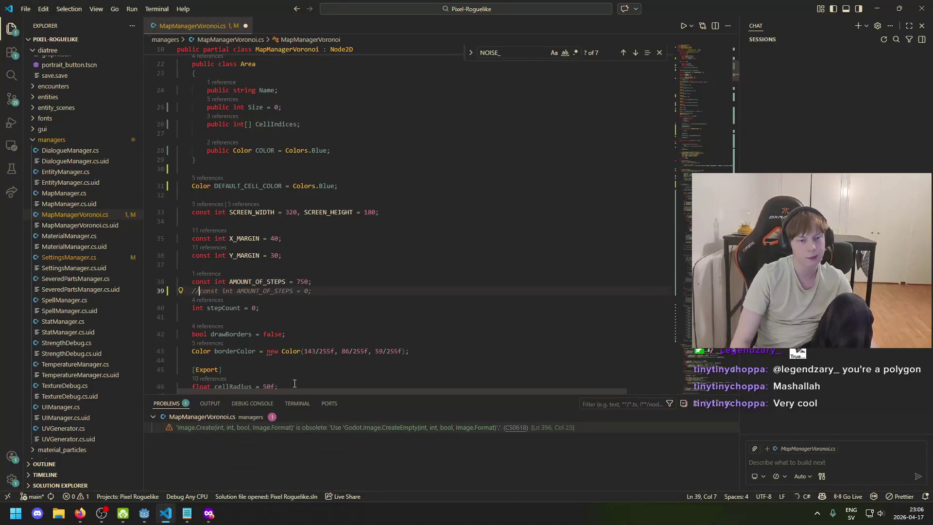
{"action": "left_click", "coordinate": [144, 514]}
- Run the game three times with 750 steps, closing each generated island map
{"action": "left_click", "coordinate": [783, 22]}
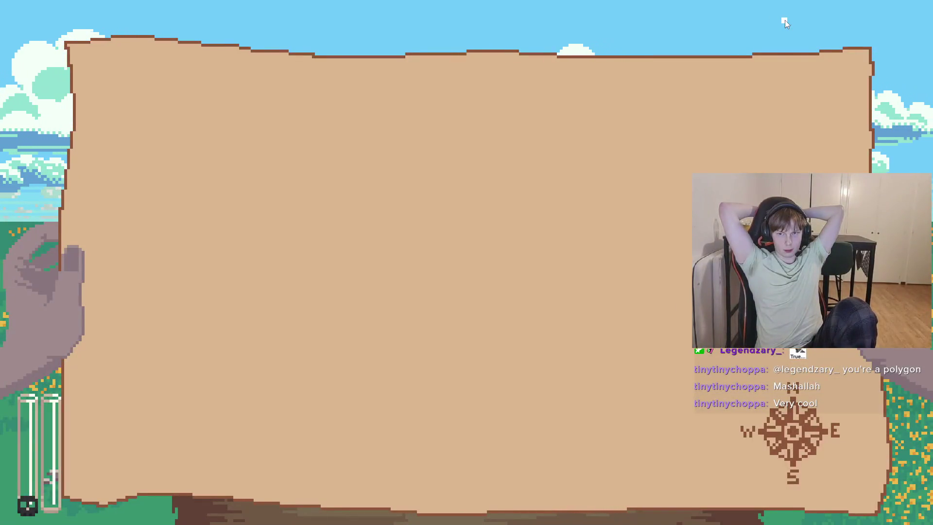
{"action": "key", "text": "alt+F4"}
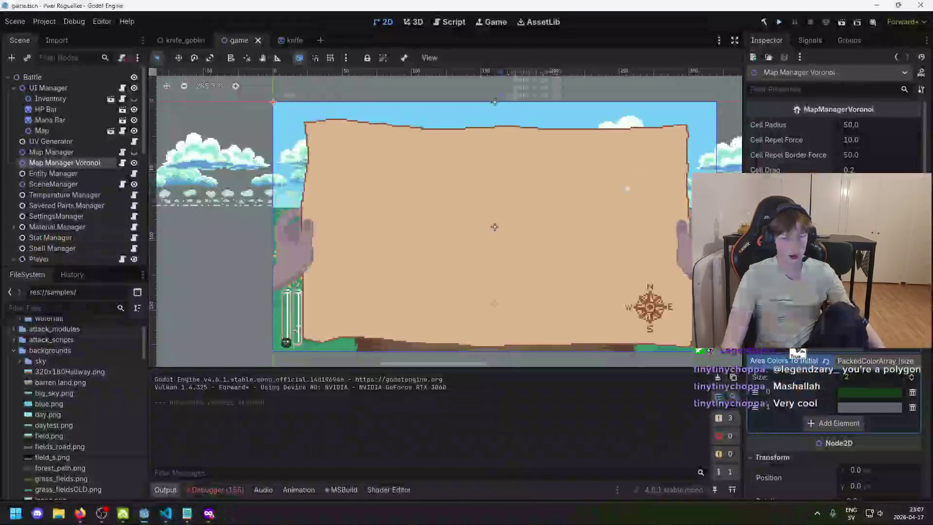
{"action": "left_click", "coordinate": [779, 22]}
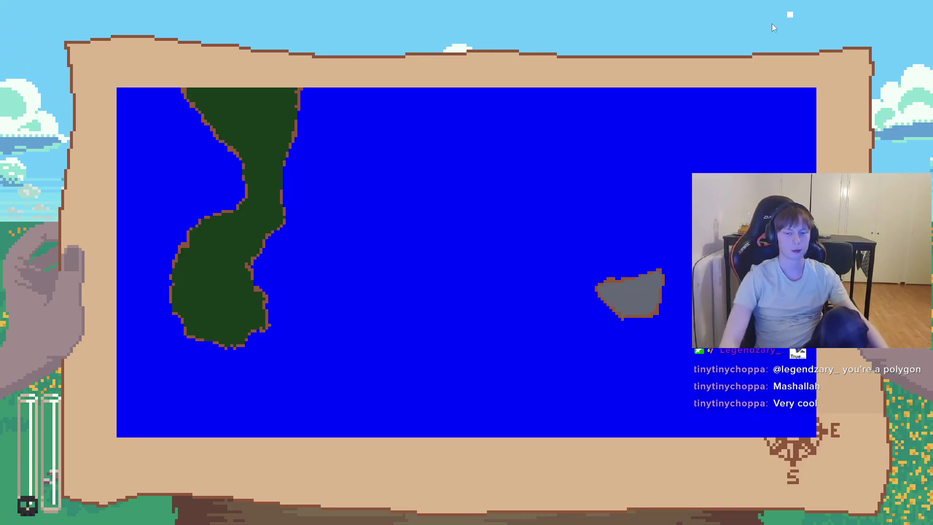
{"action": "key", "text": "alt+F4"}
{"action": "left_click", "coordinate": [778, 22]}
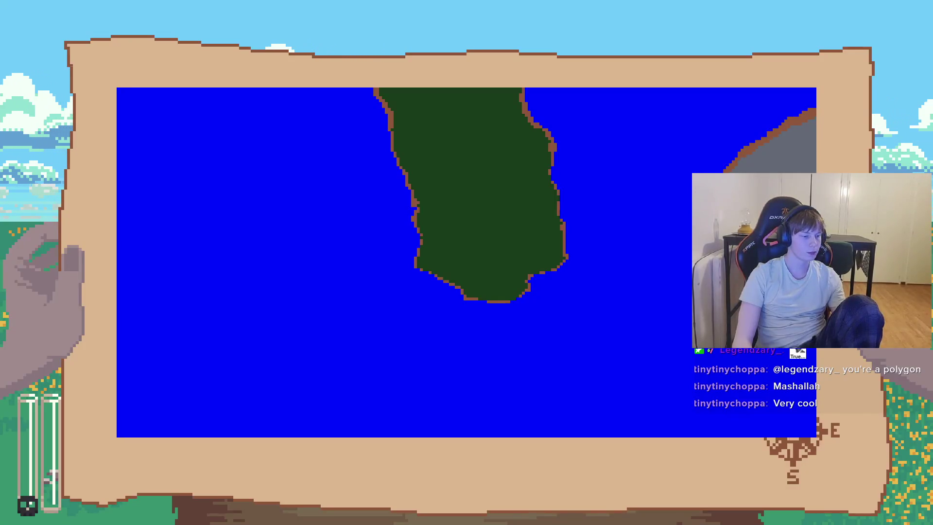
{"action": "key", "text": "Escape"}
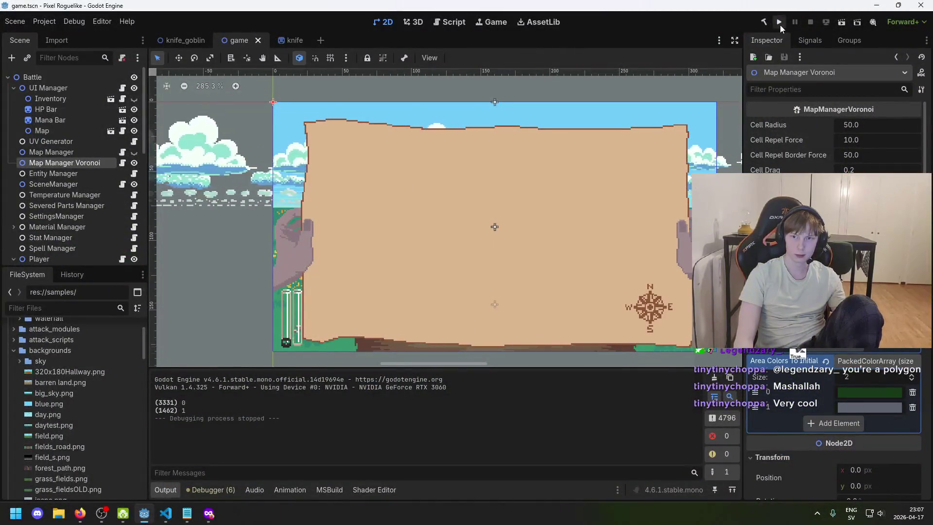
{"action": "left_click", "coordinate": [833, 342]}
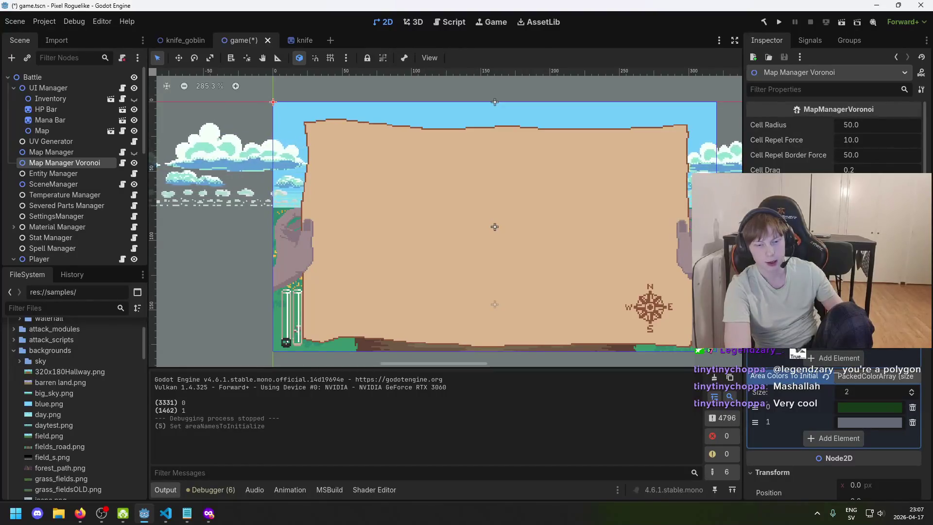
{"action": "left_click", "coordinate": [216, 516]}
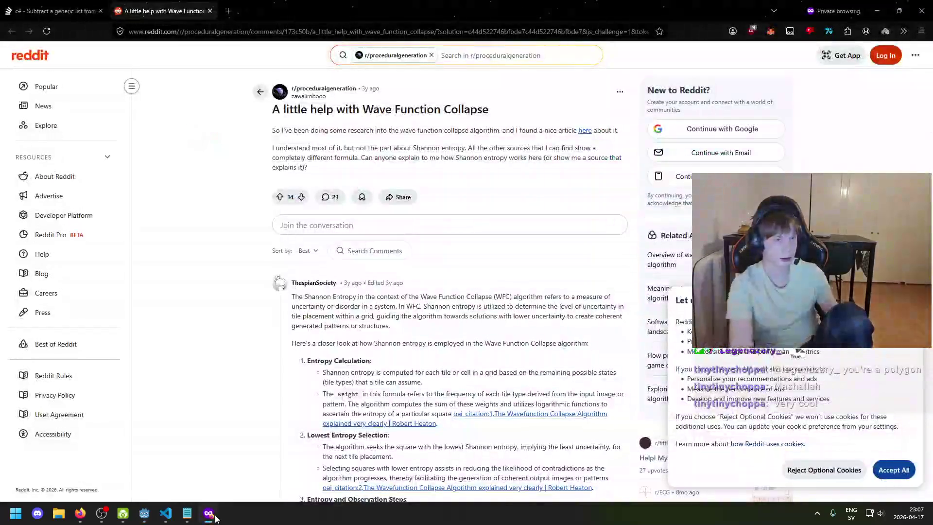
{"action": "key", "text": "ctrl+t"}
{"action": "type", "text": "desert"}
{"action": "key", "text": "Return"}
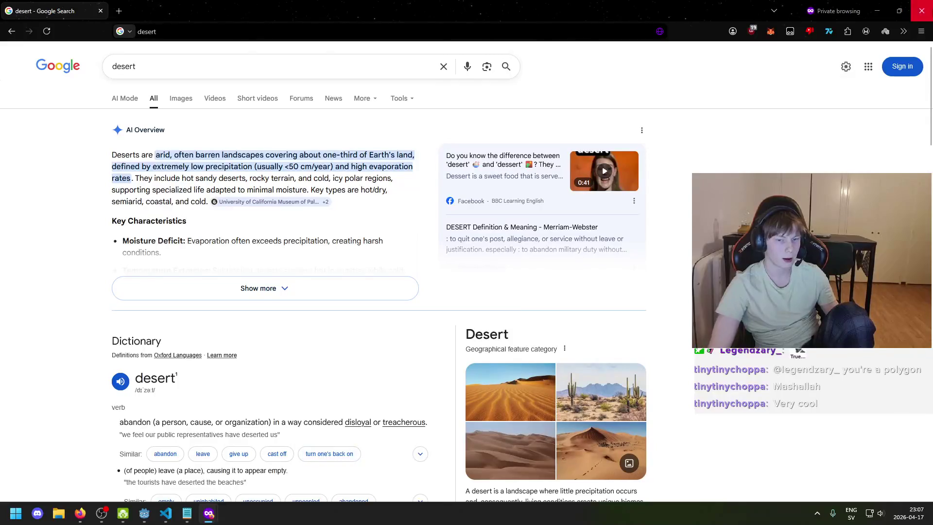
{"action": "left_click", "coordinate": [78, 517]}
- Add a third entry to the Voronoi map manager's area sizes with value 0.15
{"action": "left_click", "coordinate": [146, 513]}
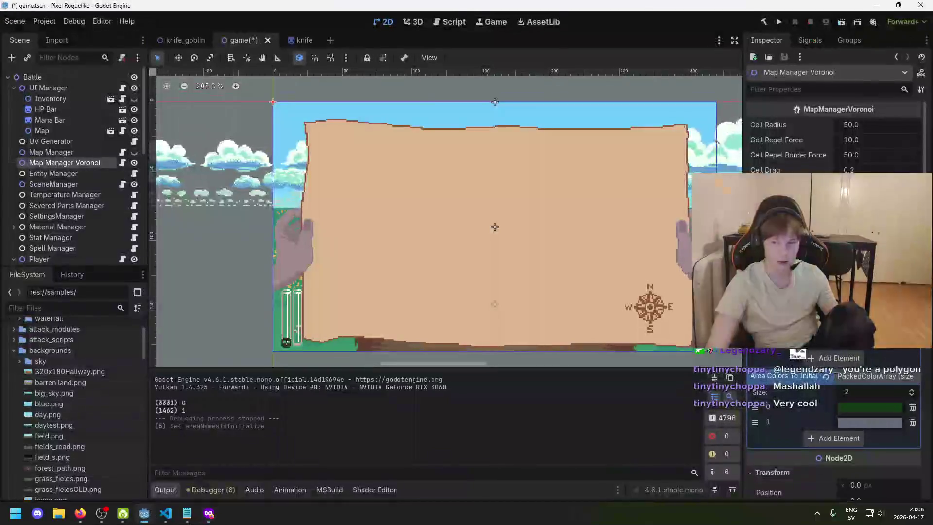
{"action": "left_click", "coordinate": [849, 362]}
{"action": "left_click", "coordinate": [863, 358]}
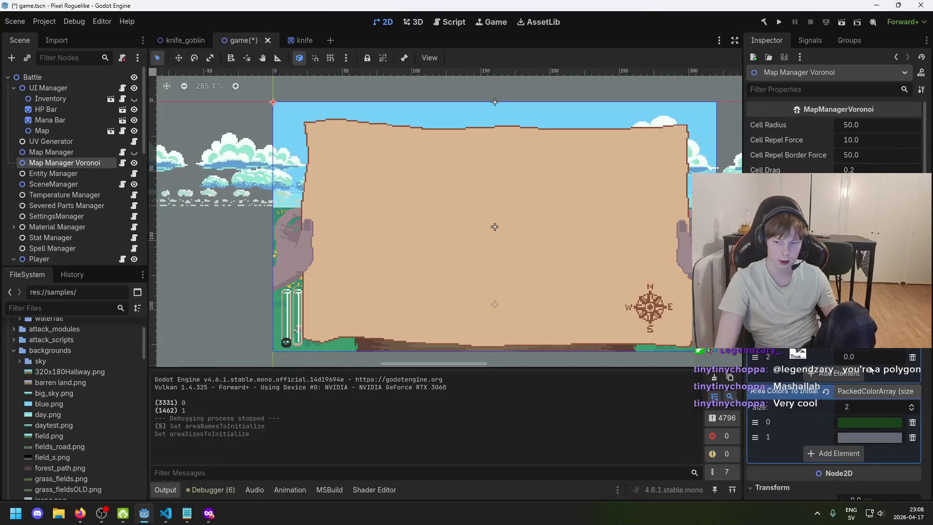
{"action": "left_click", "coordinate": [869, 358]}
{"action": "type", "text": "0.15"}
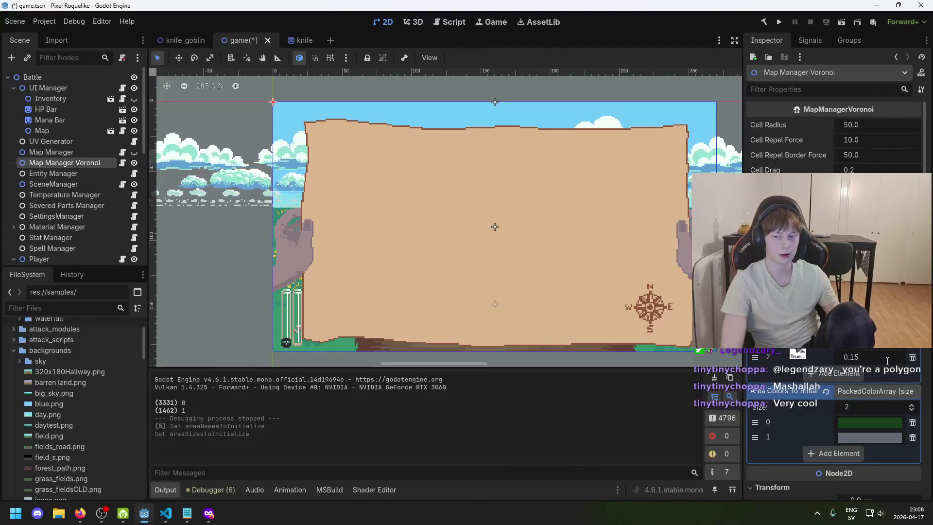
- Add a third area colour, golden b87c23, and save the scene
{"action": "left_click", "coordinate": [835, 456]}
{"action": "left_click", "coordinate": [848, 451]}
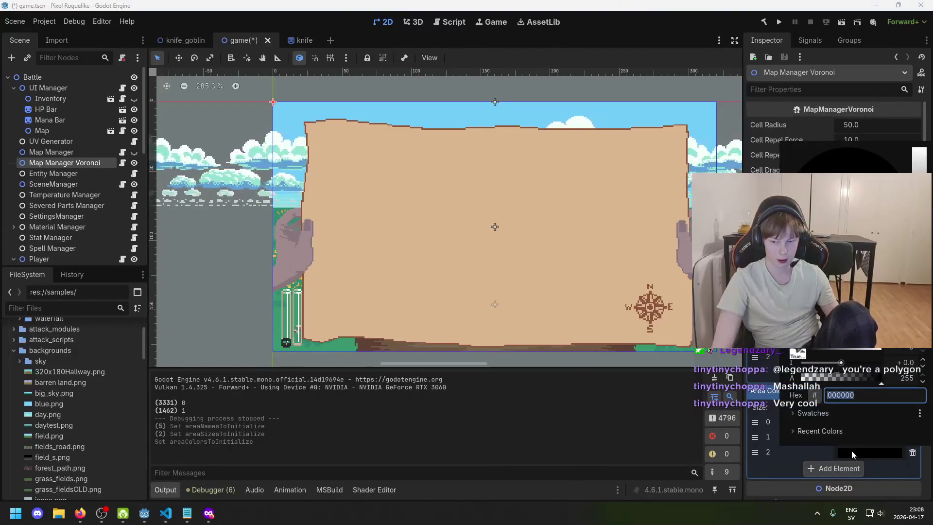
{"action": "left_click", "coordinate": [823, 127]}
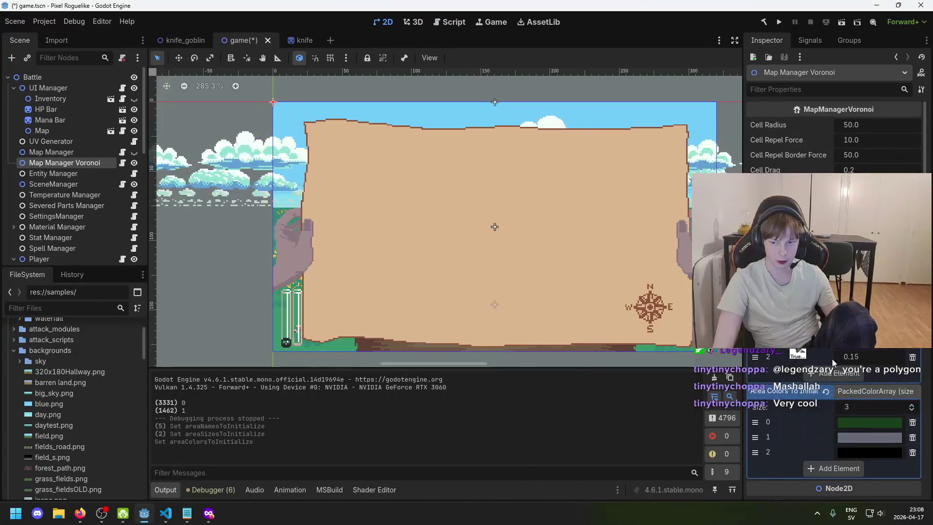
{"action": "left_click", "coordinate": [861, 456]}
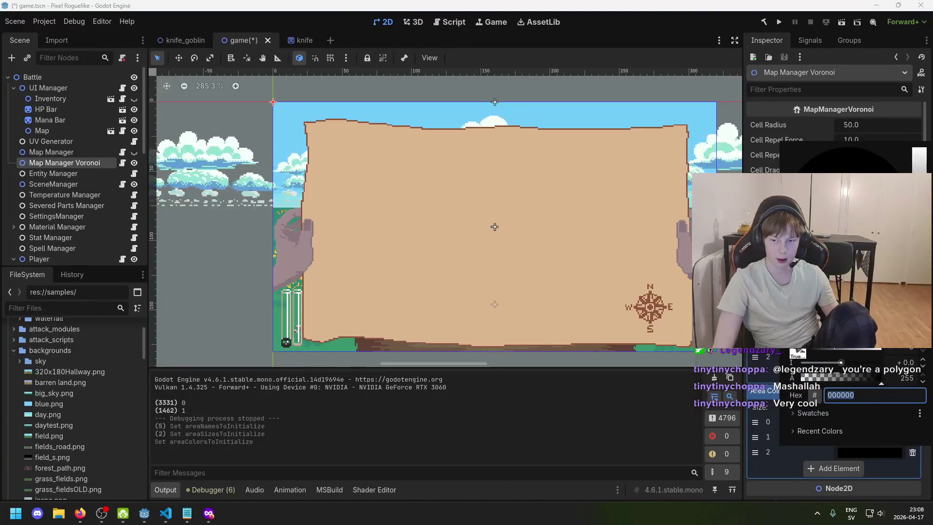
{"action": "key", "text": "Return"}
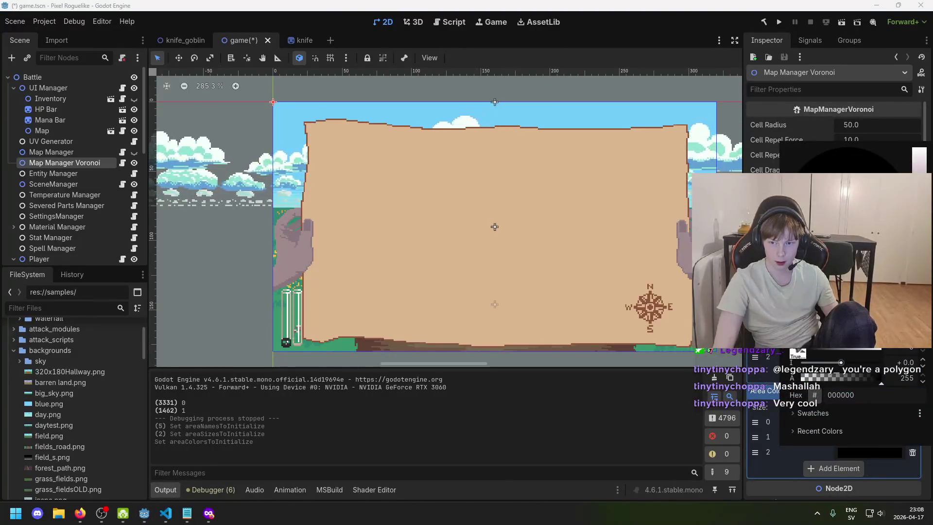
{"action": "type", "text": "b3829e"}
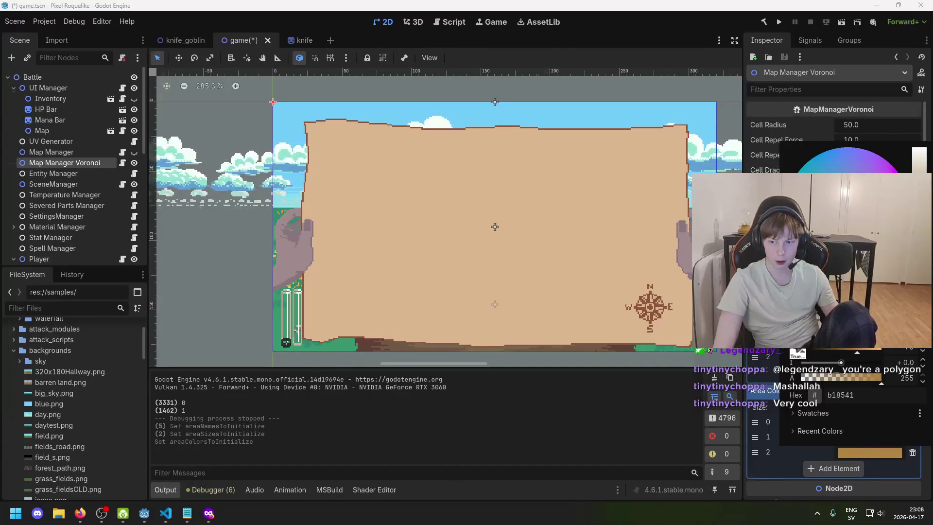
{"action": "left_click_drag", "start_coordinate": [918, 252], "coordinate": [918, 245]}
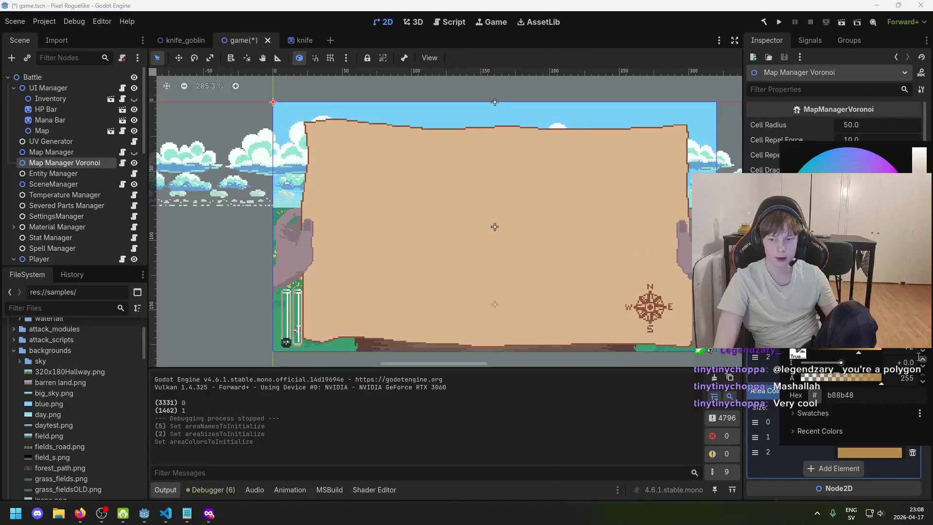
{"action": "left_click_drag", "start_coordinate": [869, 228], "coordinate": [875, 233]}
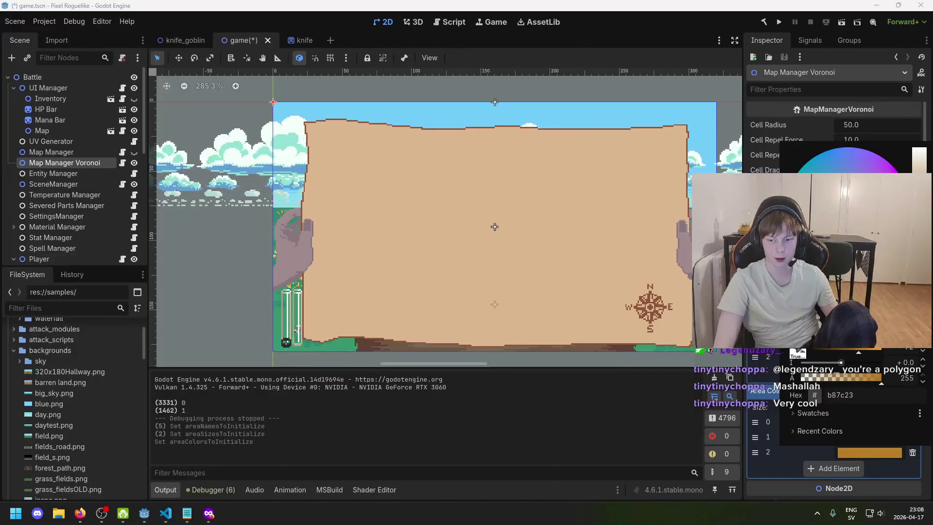
{"action": "left_click", "coordinate": [779, 456]}
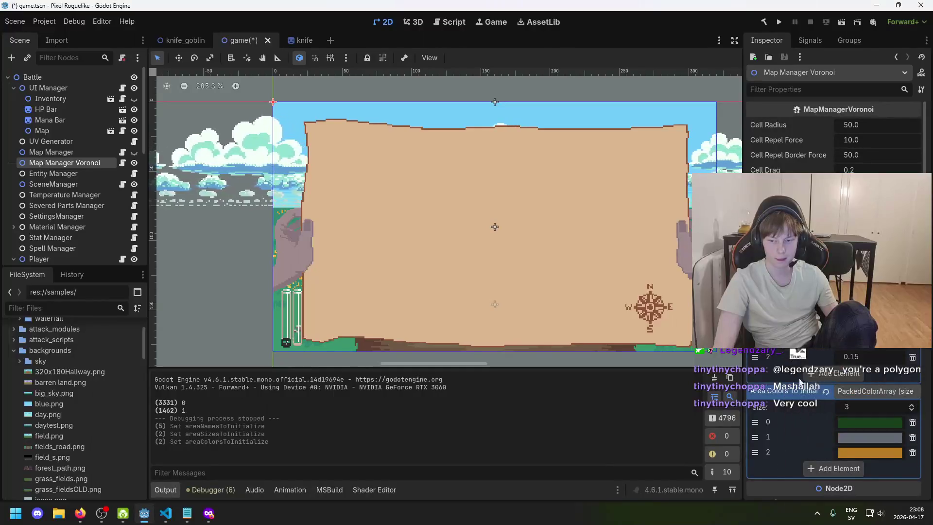
{"action": "key", "text": "ctrl+s"}
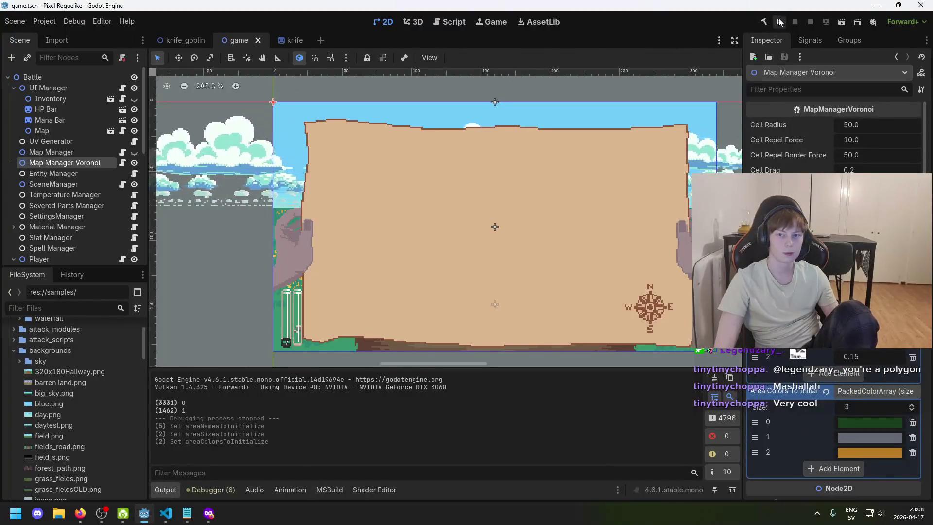
{"action": "left_click", "coordinate": [780, 22]}
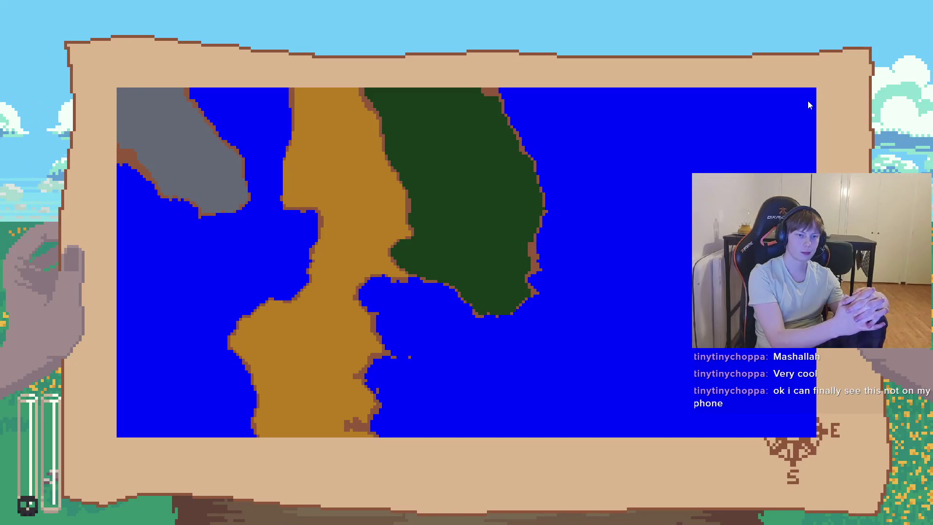
{"action": "key", "text": "alt+F4"}
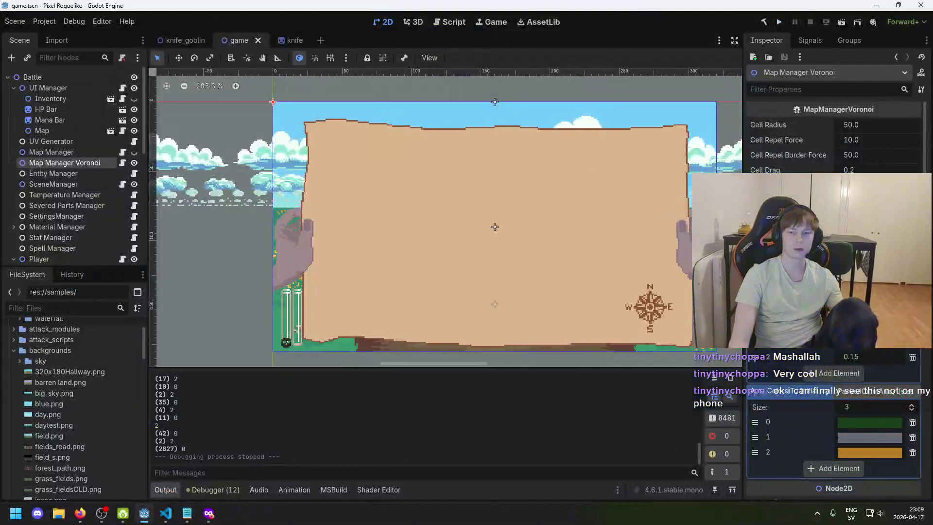
{"action": "left_click", "coordinate": [165, 513]}
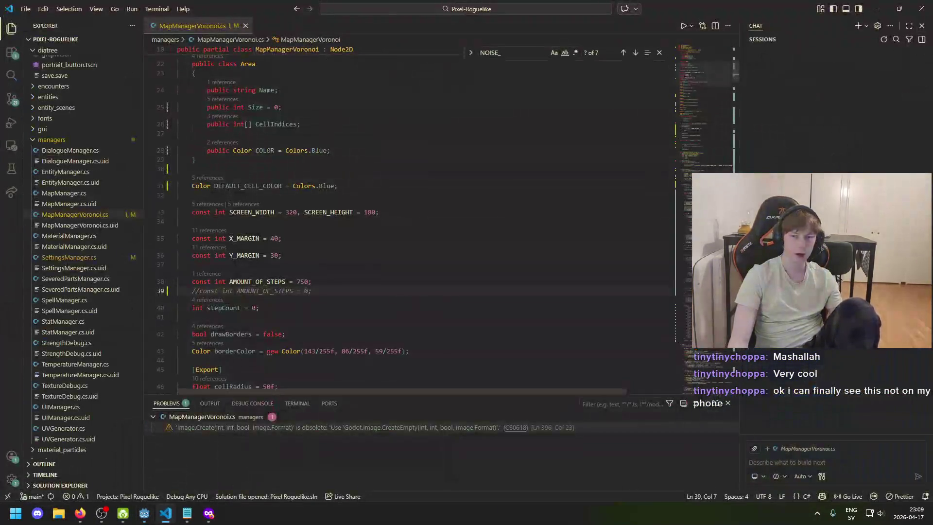
{"action": "left_click_drag", "start_coordinate": [736, 79], "coordinate": [741, 51]}
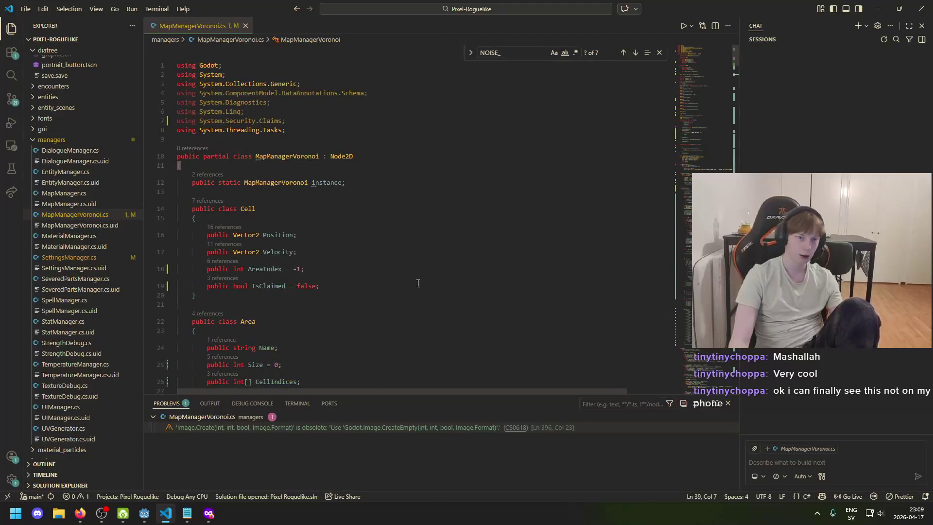
{"action": "scroll", "coordinate": [325, 273], "scroll_direction": "down", "scroll_amount": 3}
{"action": "scroll", "coordinate": [359, 297], "scroll_direction": "down", "scroll_amount": 3}
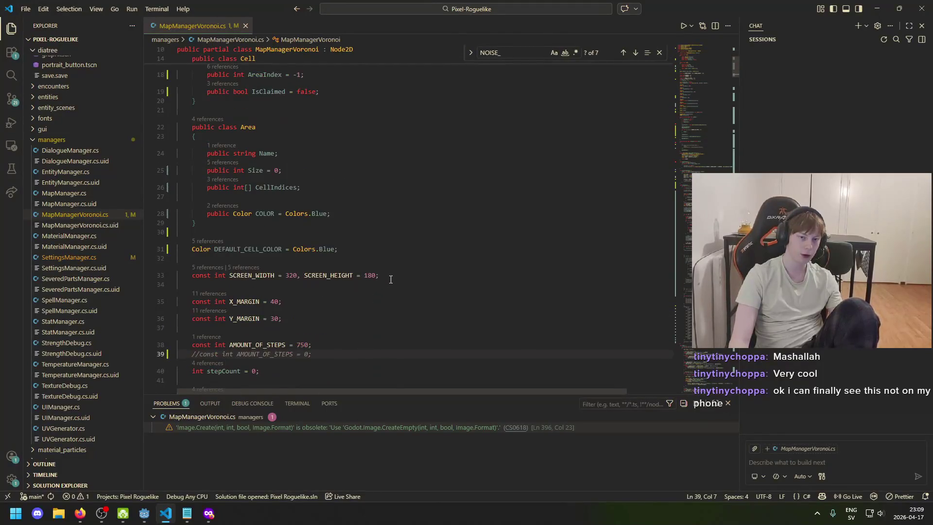
{"action": "left_click", "coordinate": [144, 513]}
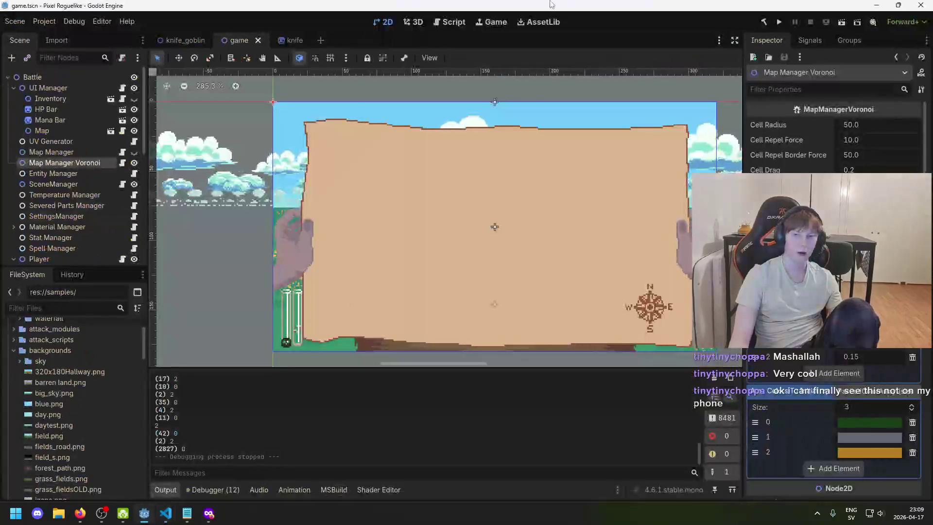
{"action": "left_click", "coordinate": [783, 22]}
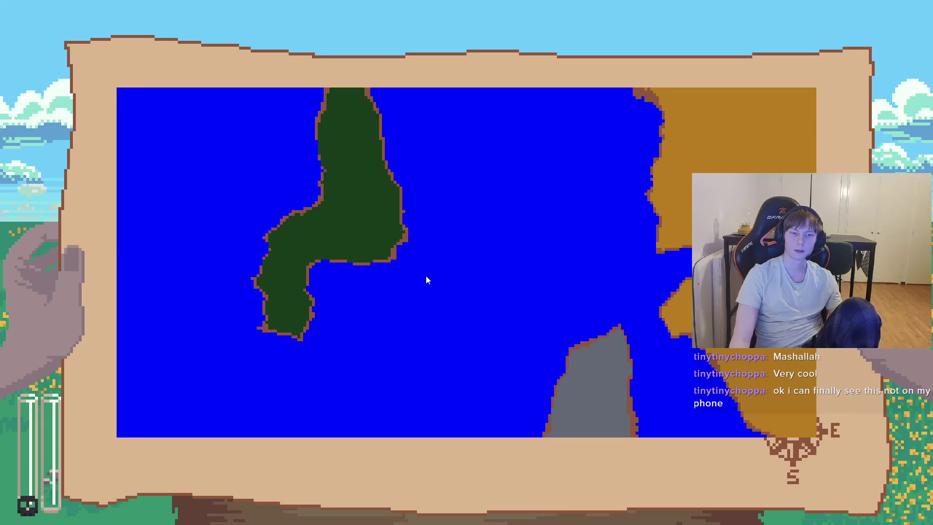
{"action": "key", "text": "F8"}
{"action": "key", "text": "F5"}
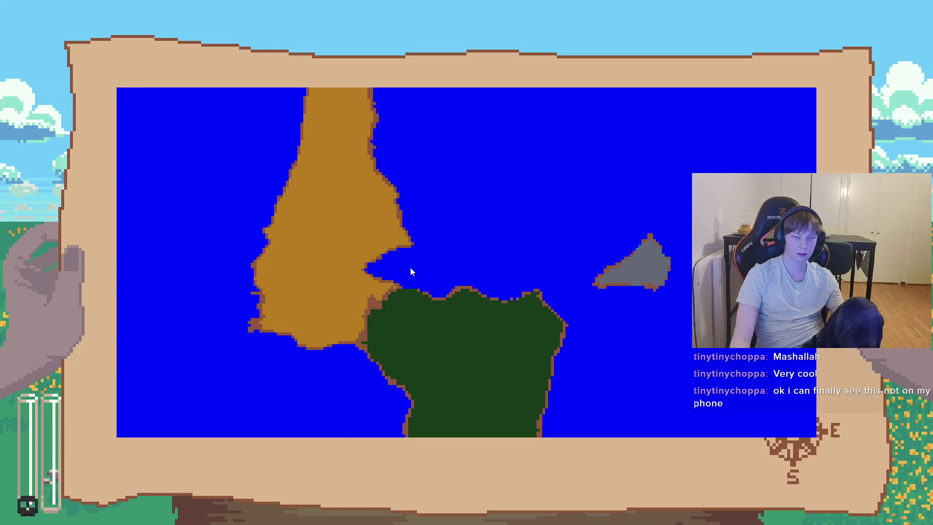
{"action": "key", "text": "F8"}
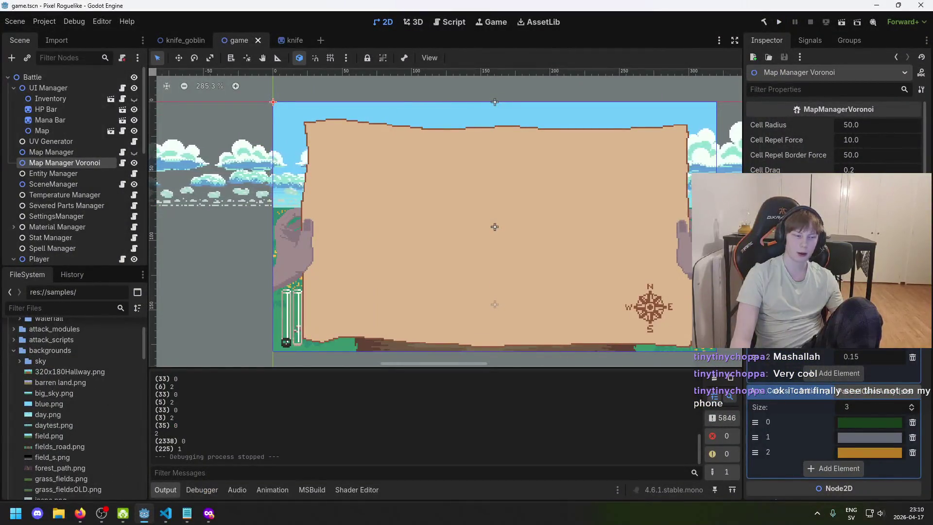
- Grow the Area Names To Initialize array to size 4 with a new element
{"action": "scroll", "coordinate": [833, 372], "scroll_direction": "down", "scroll_amount": 5}
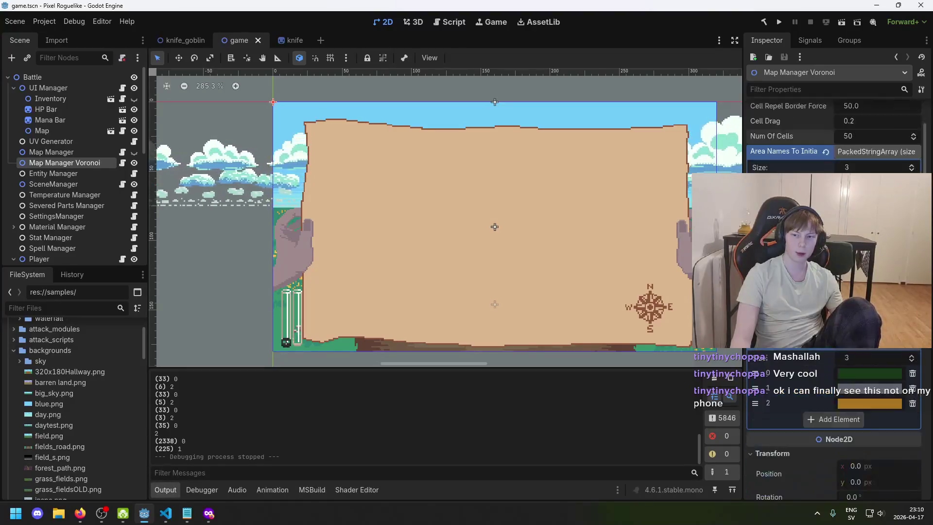
{"action": "scroll", "coordinate": [833, 372], "scroll_direction": "up", "scroll_amount": 1}
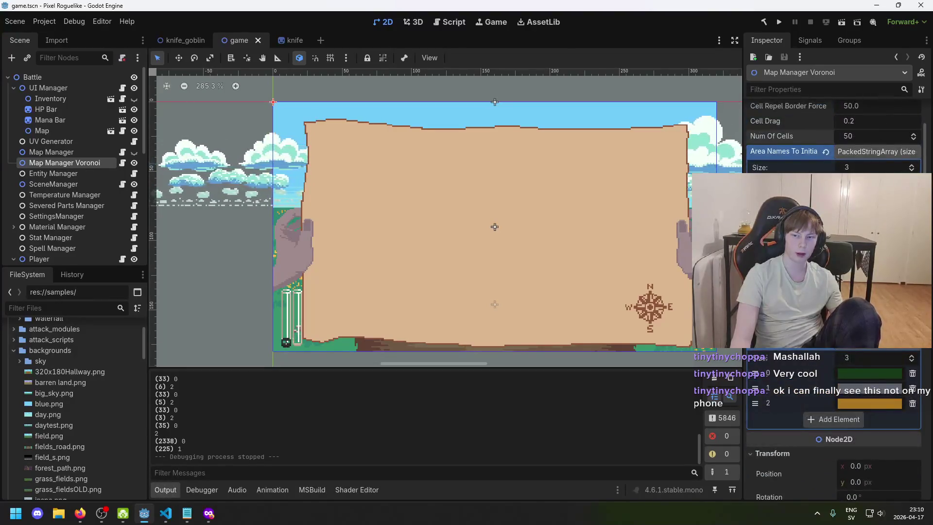
{"action": "left_click", "coordinate": [833, 228]}
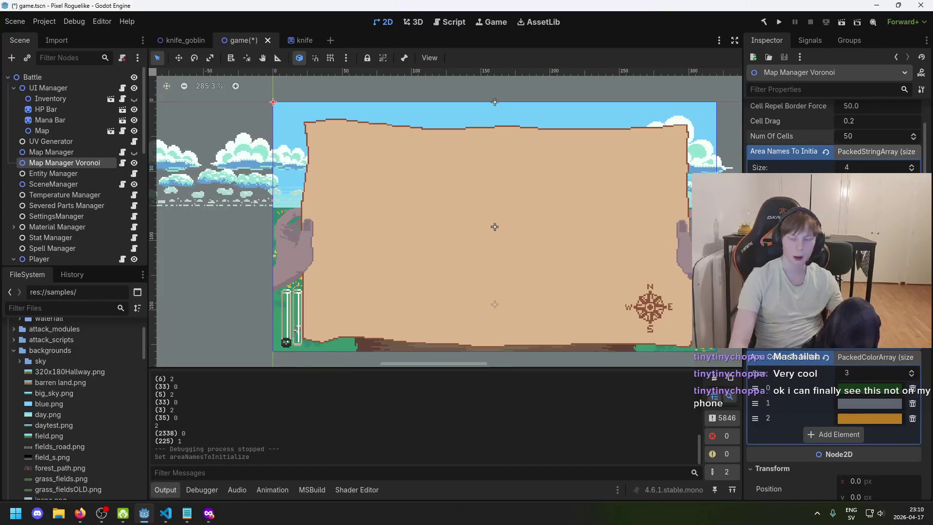